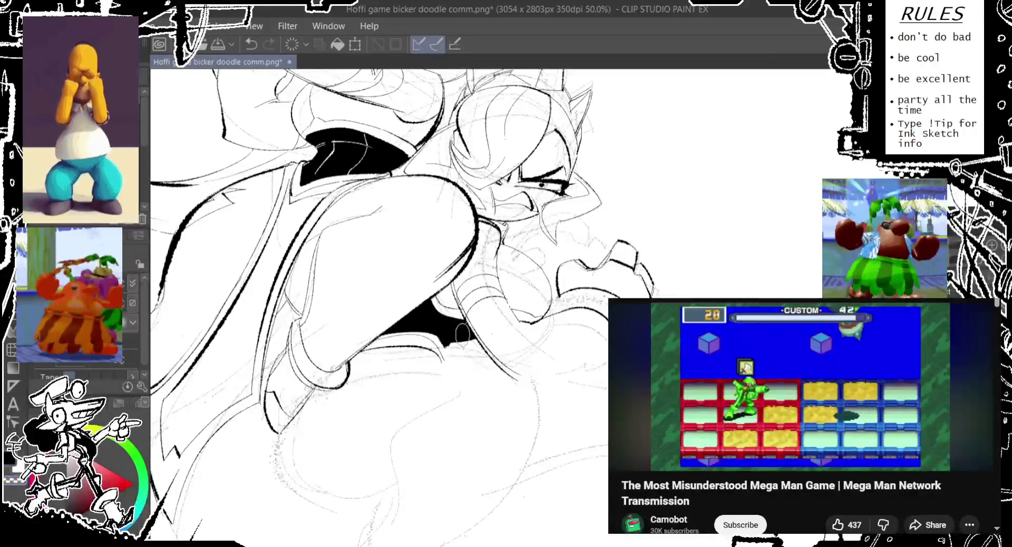
Step: Retry the short ink strokes in the gritted-teeth mouth and restore its solid black fill
key(ctrl+z)
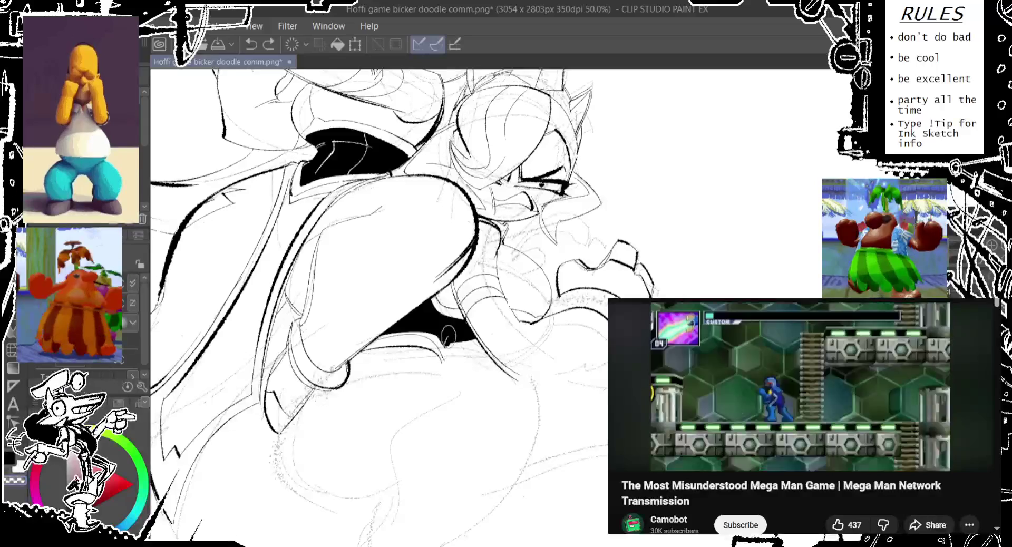
drag(444, 347, 477, 324)
key(ctrl+z)
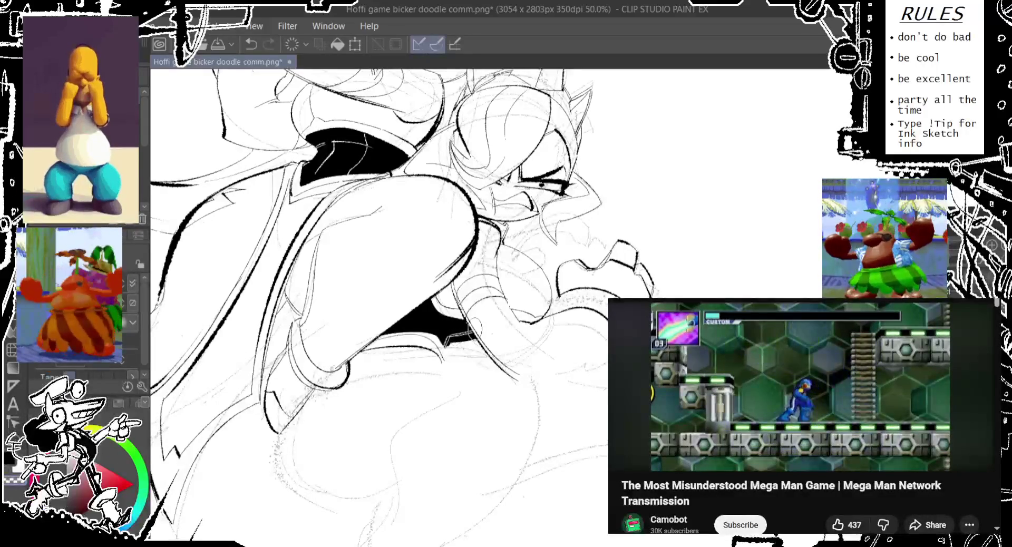
mouse_move(445, 345)
mouse_down()
mouse_move(477, 324)
mouse_move(449, 357)
mouse_up()
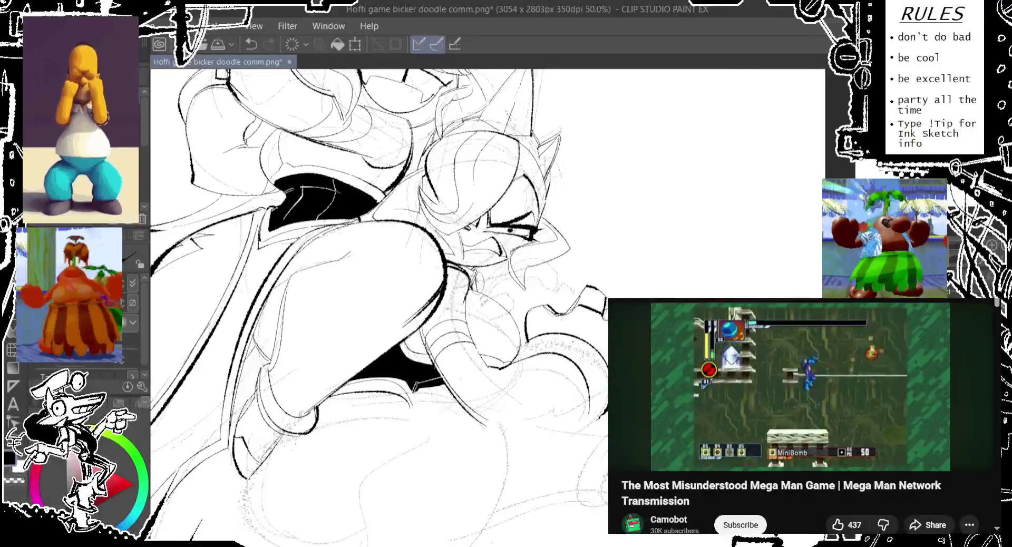
key(ctrl+z)
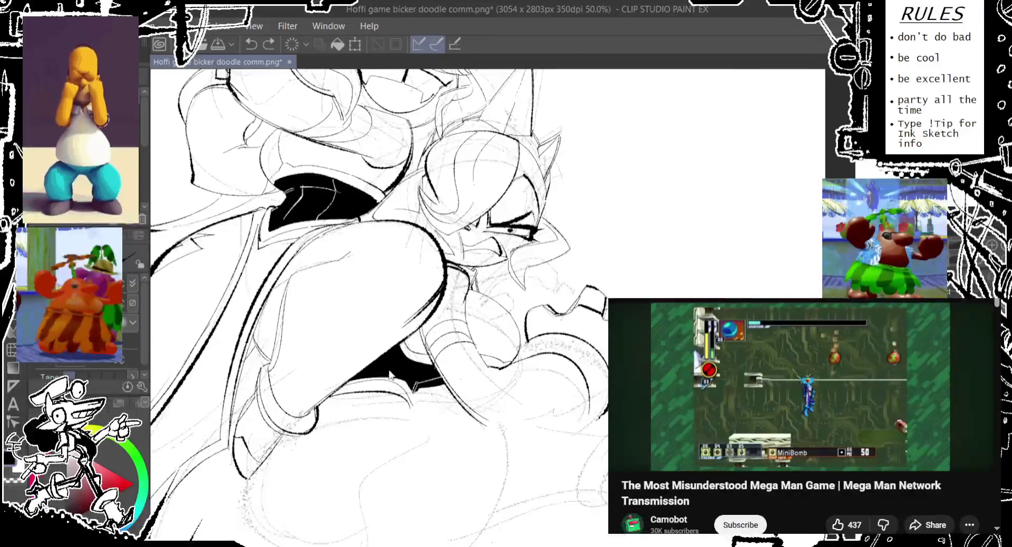
key(ctrl+y)
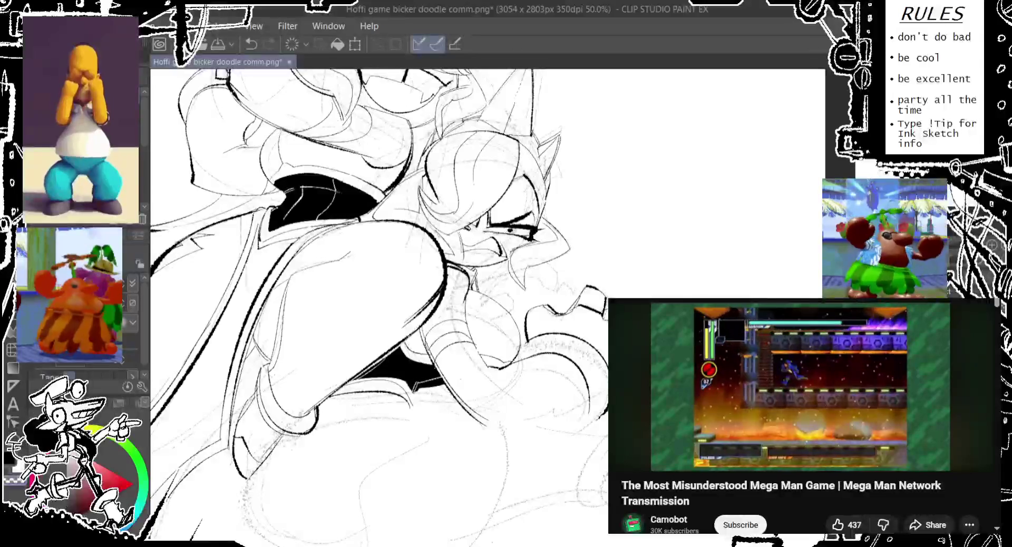
scroll(379, 306, down, 5)
Step: Ink the clenched fist's bottom outline, redrawing it until the length fits
mouse_move(527, 311)
mouse_down()
mouse_move(480, 301)
mouse_move(473, 287)
mouse_up()
key(ctrl+z)
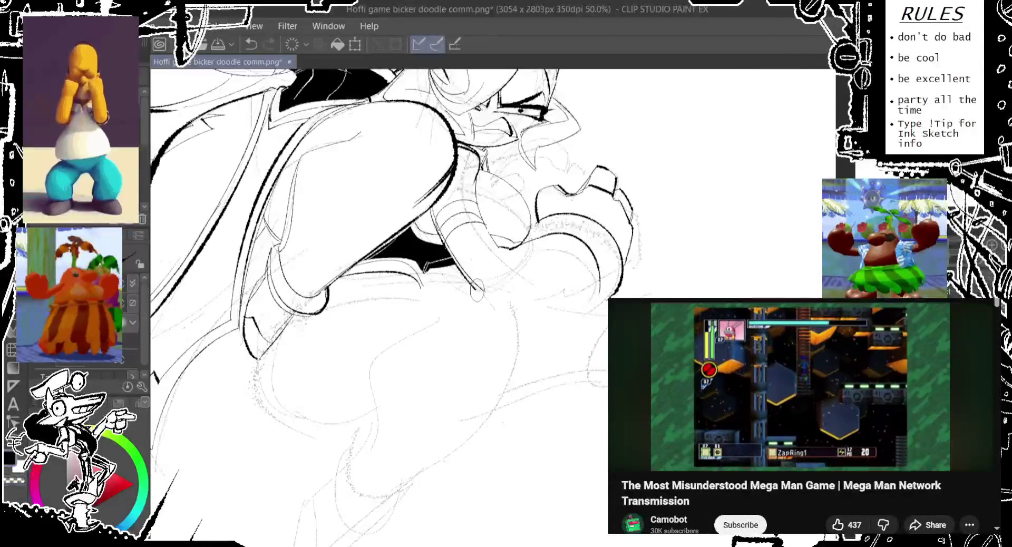
drag(606, 290, 487, 285)
key(ctrl+z)
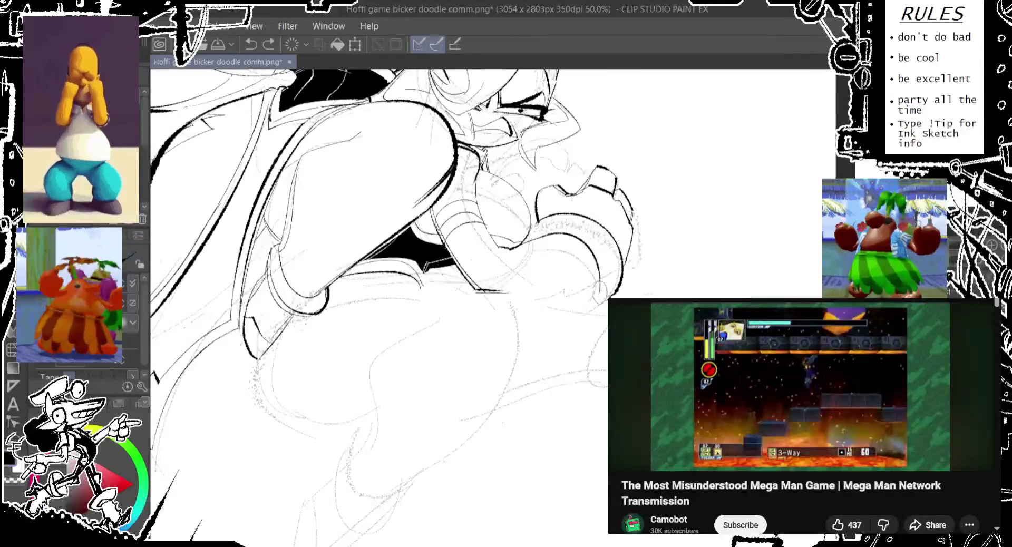
drag(607, 290, 488, 282)
key(ctrl+z)
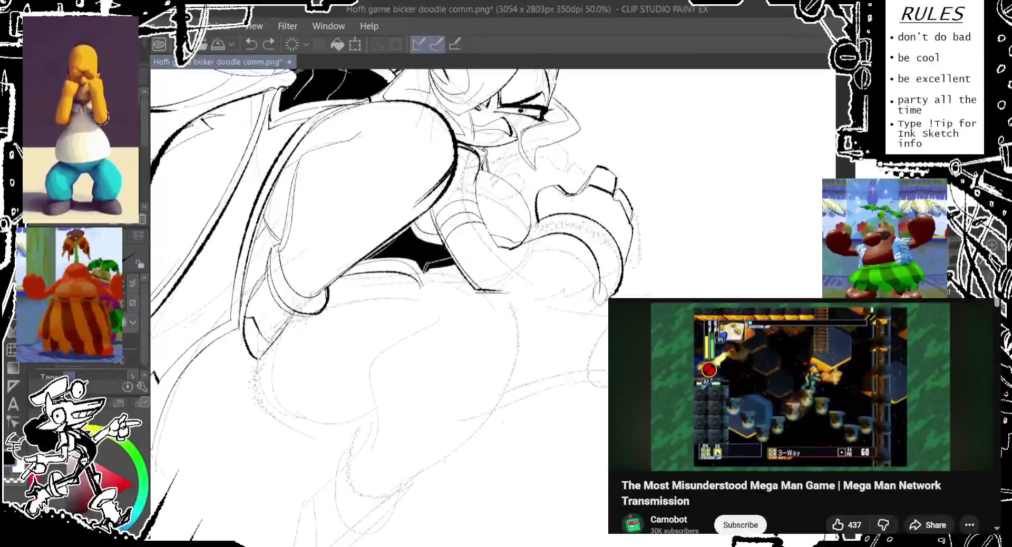
drag(604, 294, 503, 290)
key(ctrl+z)
drag(605, 296, 476, 290)
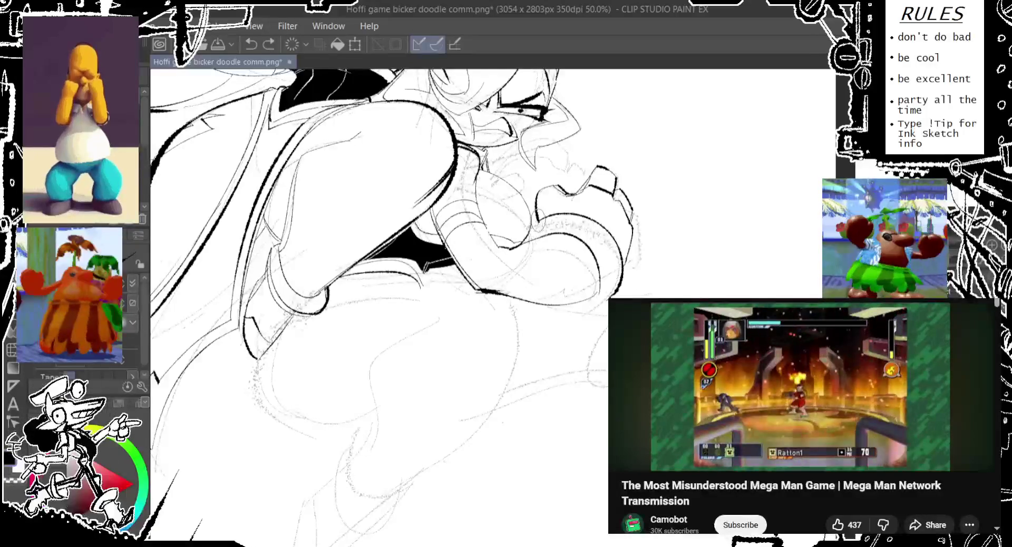
Step: Touch up the ink at the fist's lower-right edge
drag(538, 219, 540, 221)
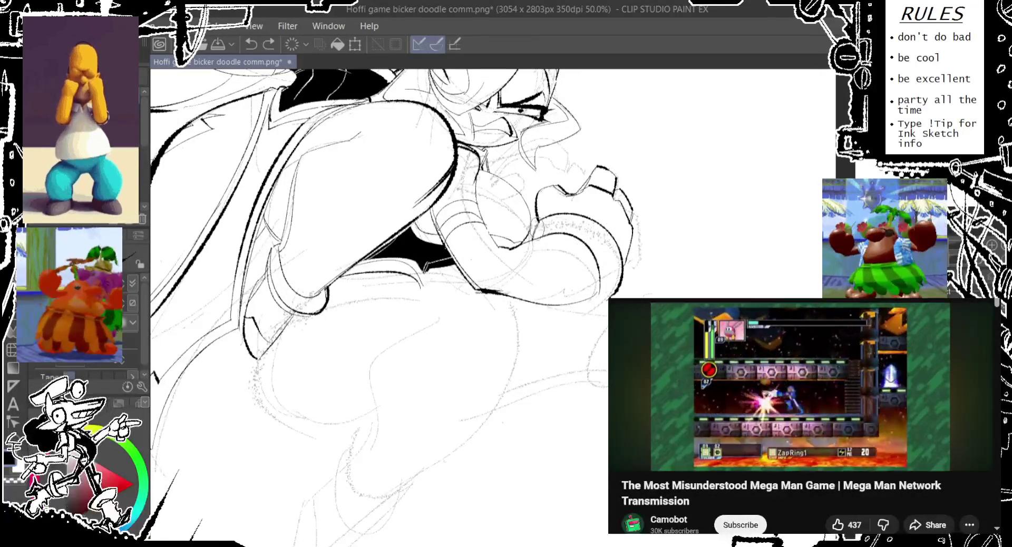
key(ctrl+z)
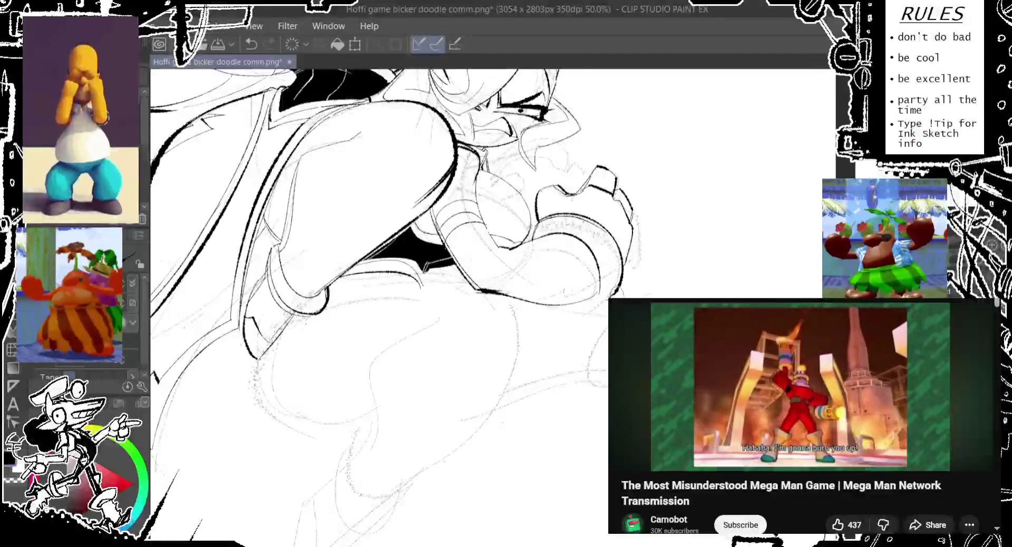
drag(574, 306, 612, 290)
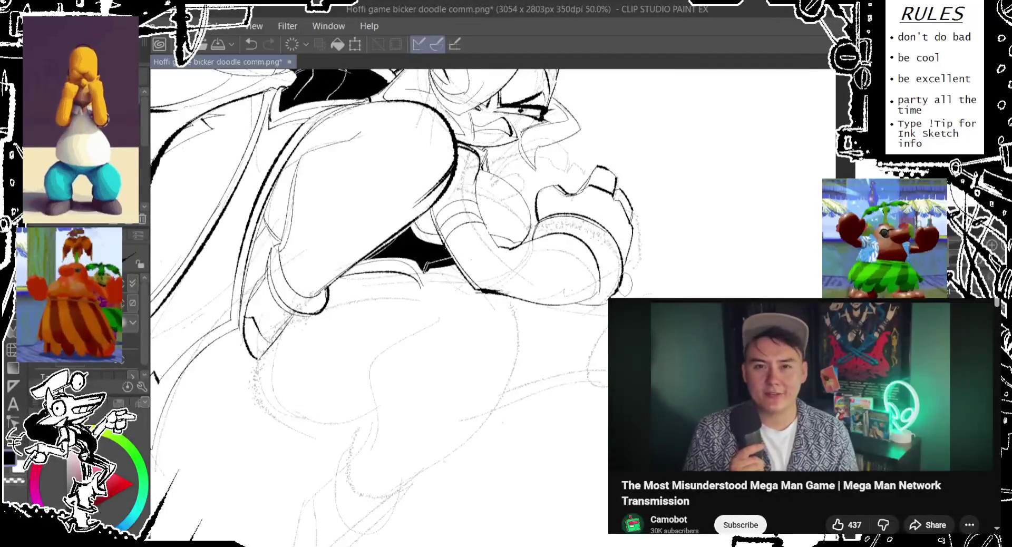
key(ctrl+z)
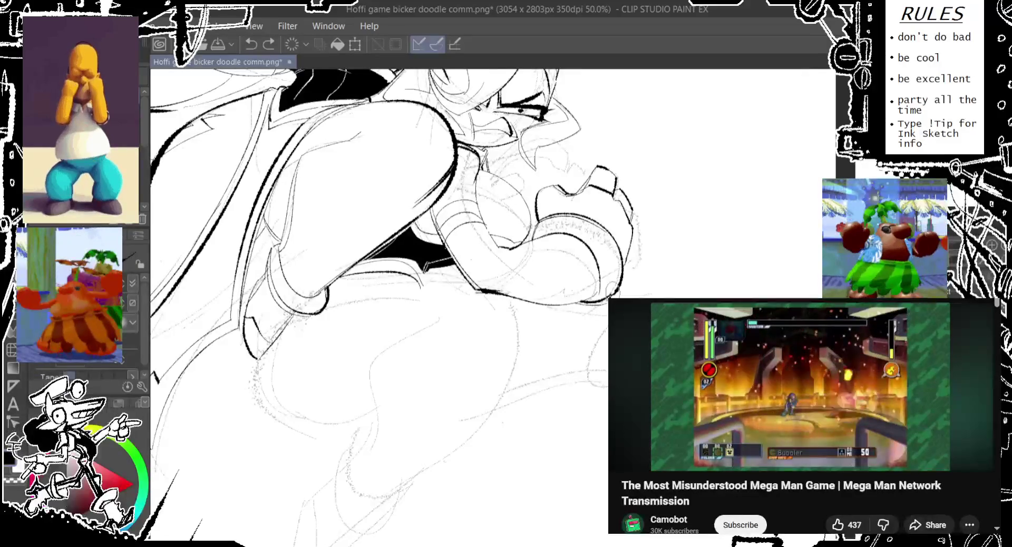
drag(611, 208, 620, 243)
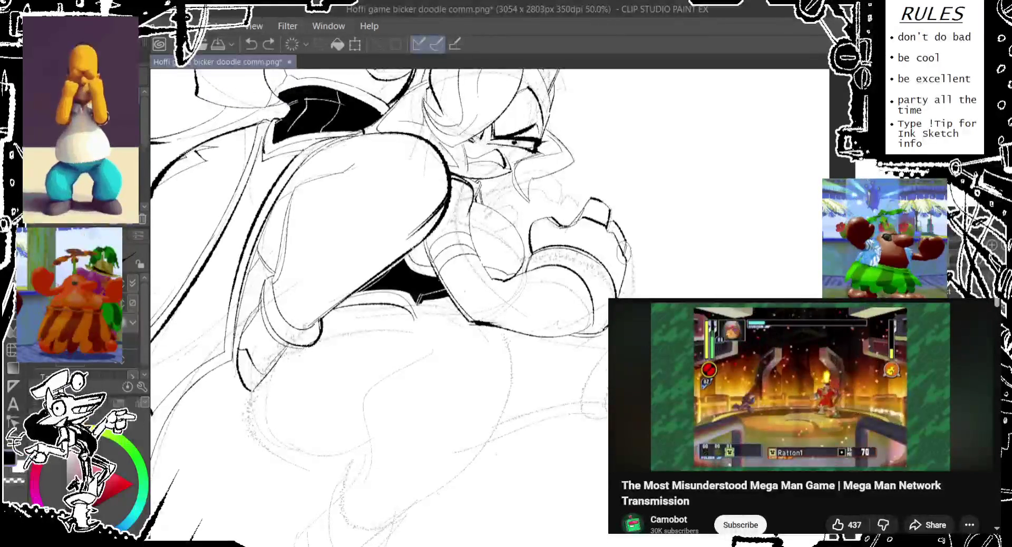
key(ctrl+z)
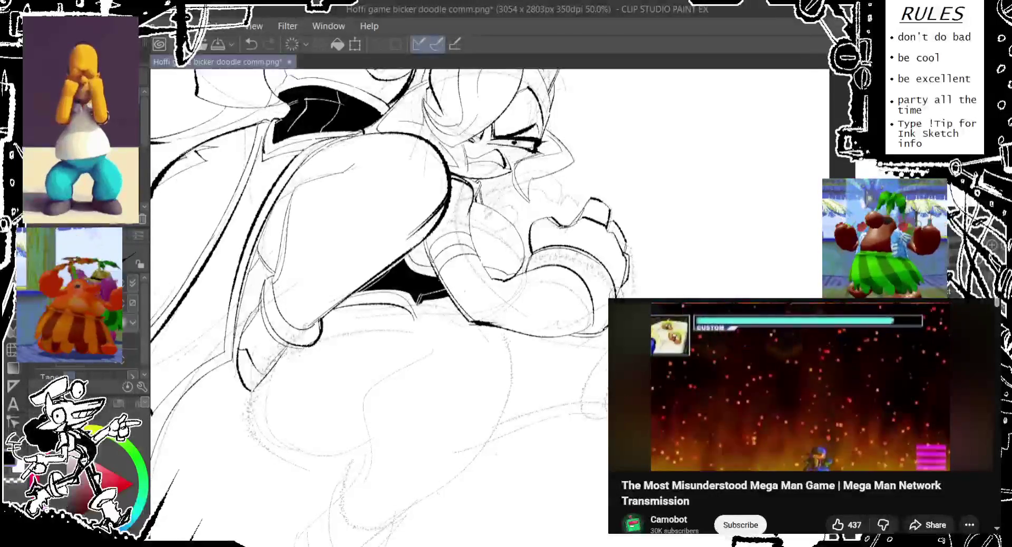
drag(622, 293, 620, 289)
key(ctrl+z)
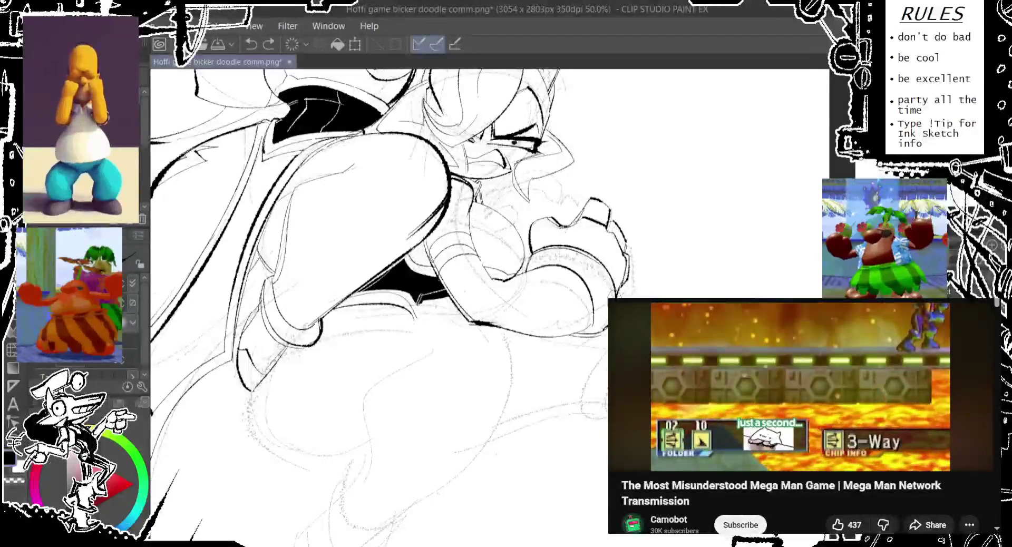
drag(622, 289, 621, 291)
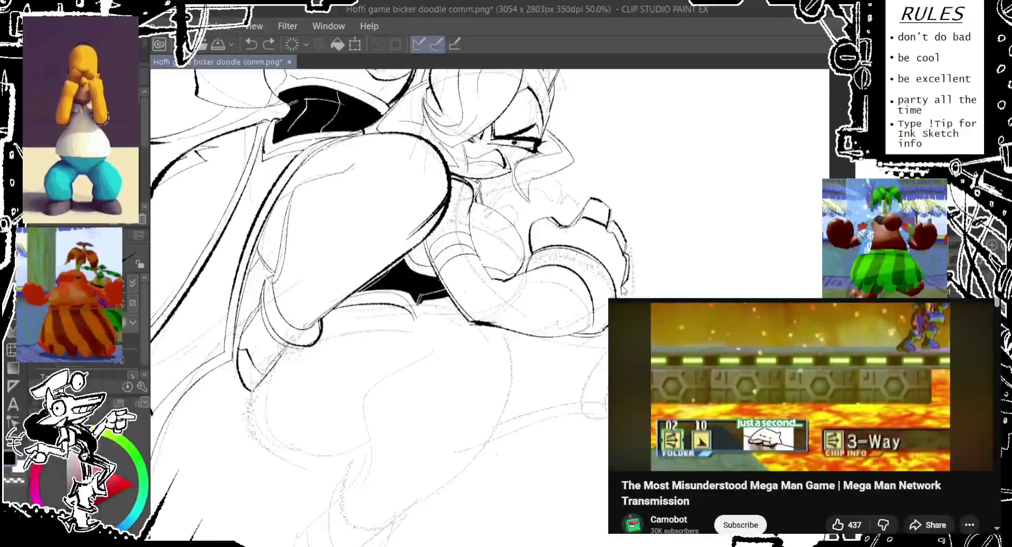
scroll(379, 303, up, 3)
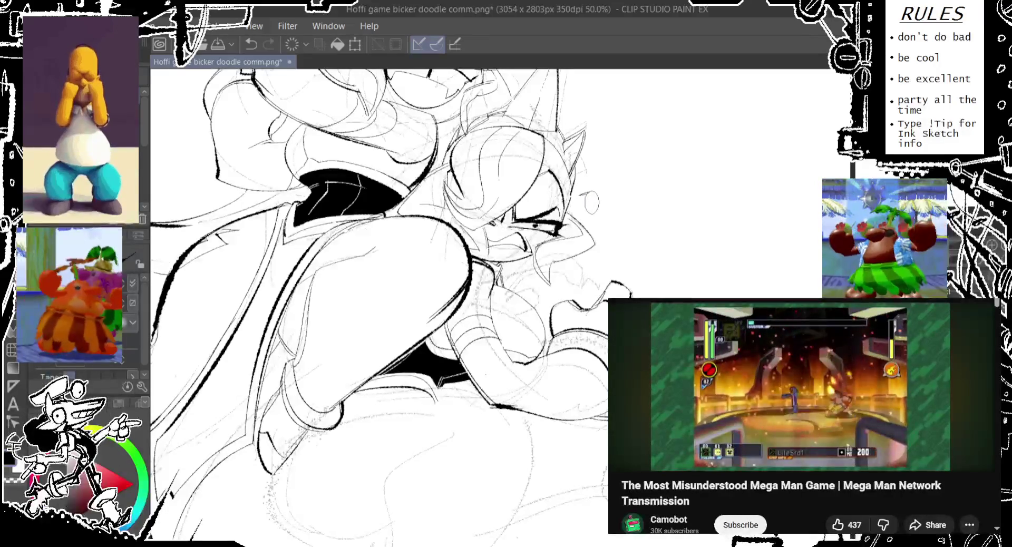
Step: Shift the view up so the upper girl's face shows above the lower girl's head
drag(591, 203, 597, 219)
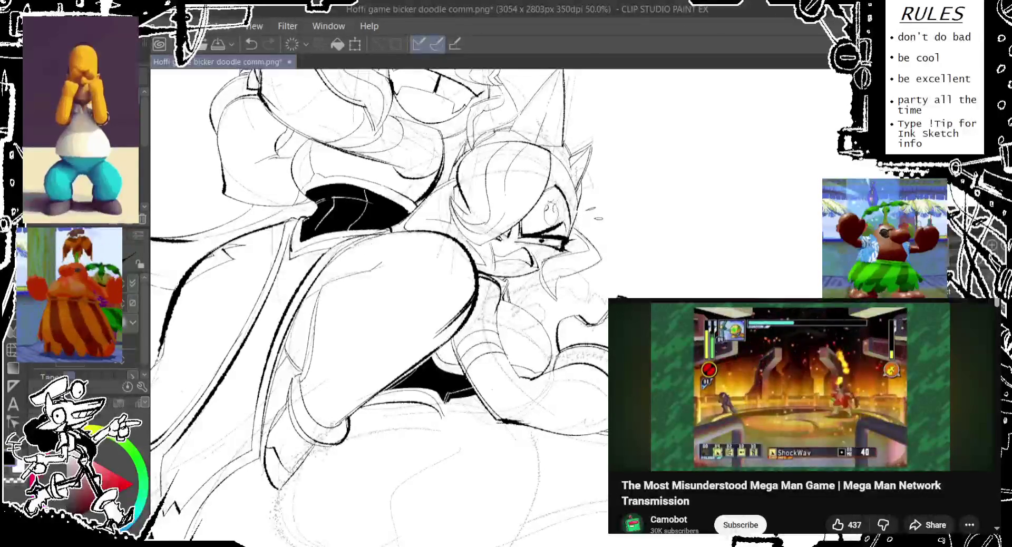
scroll(554, 211, up, 5)
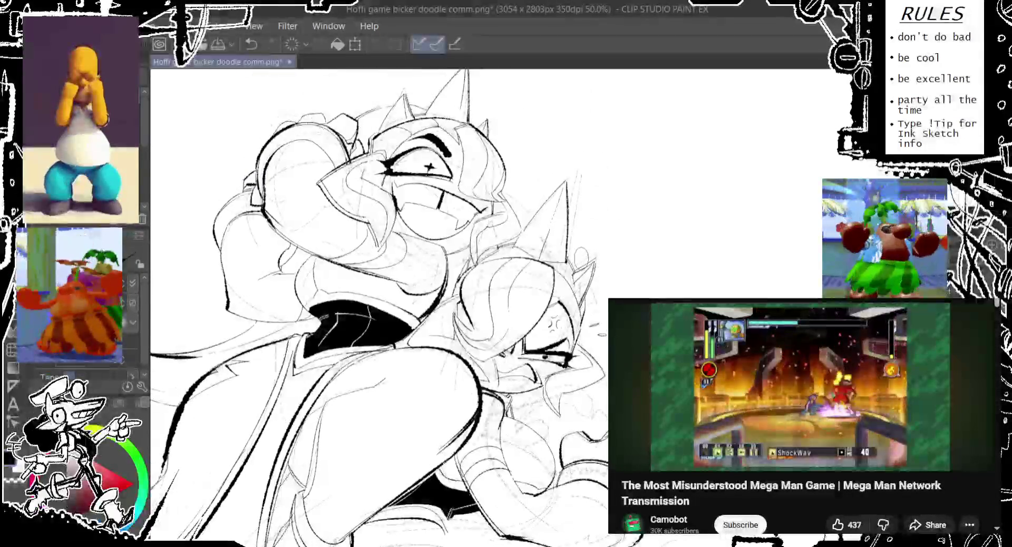
Step: Return the view to the lower girl's forehead mark and save the drawing with Ctrl+S
scroll(390, 306, down, 1)
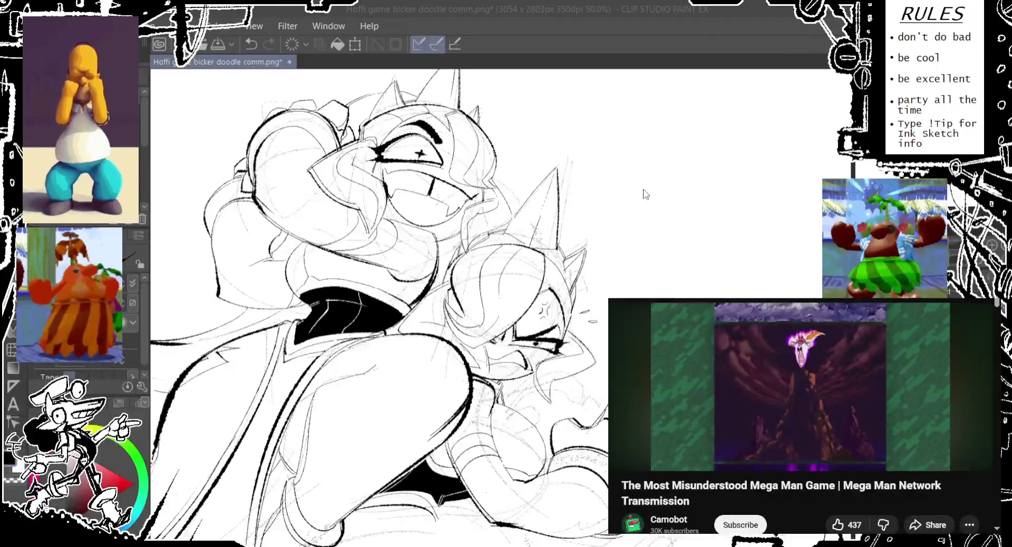
key(ctrl+s)
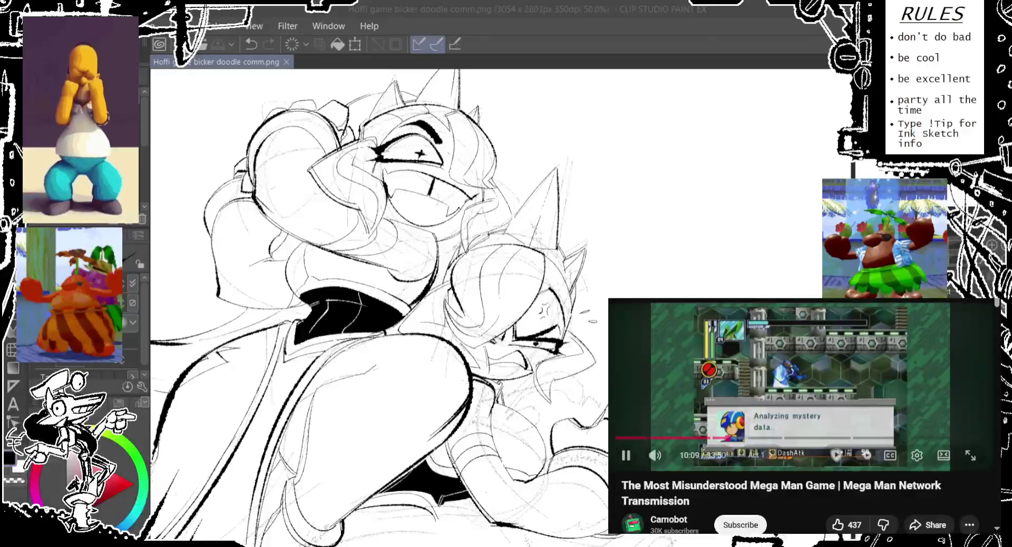
Step: Pause the YouTube video playing beside the canvas
key(k)
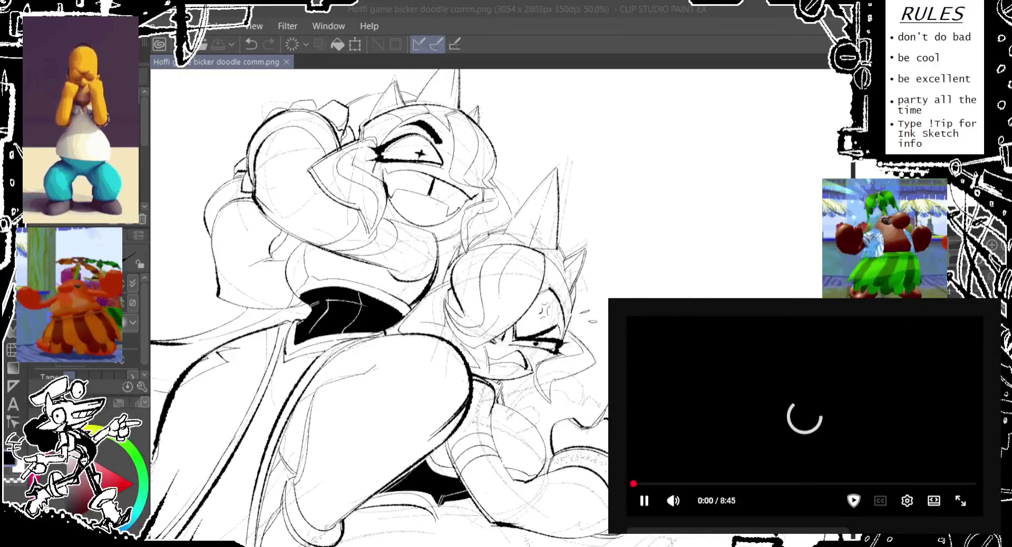
Step: Play the MegaMan Network Transmission intro video and seek forward and back in it
scroll(805, 417, down, 2)
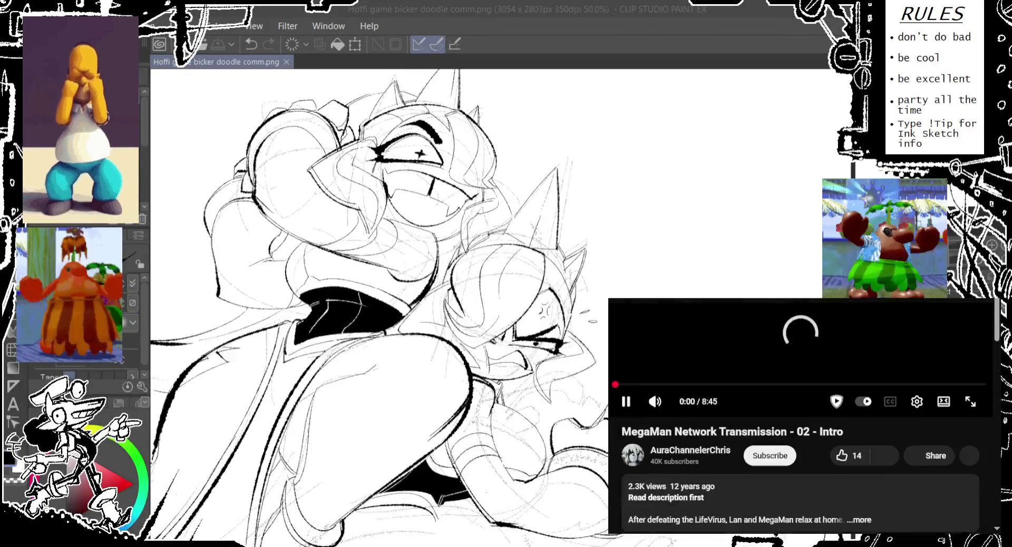
scroll(800, 416, up, 2)
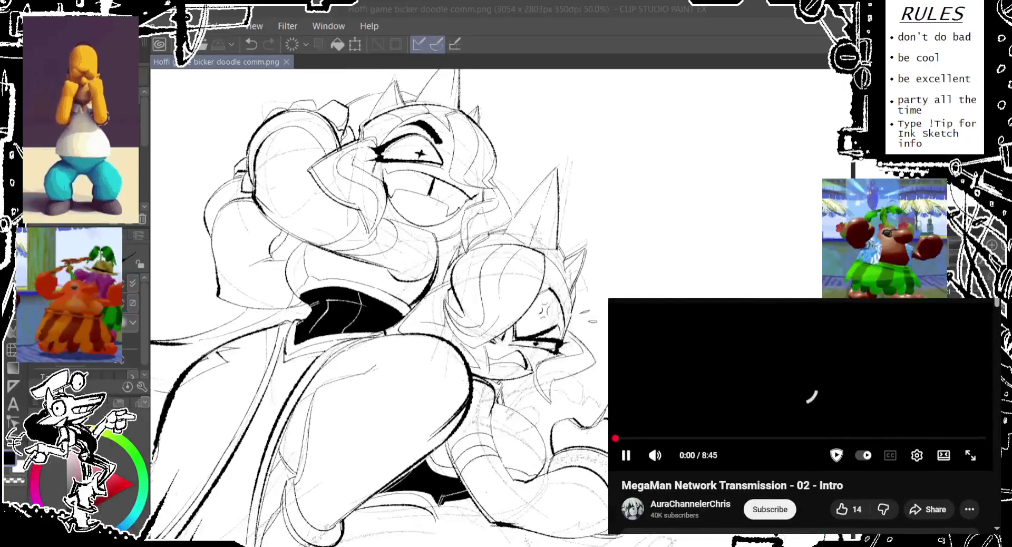
scroll(802, 417, down, 3)
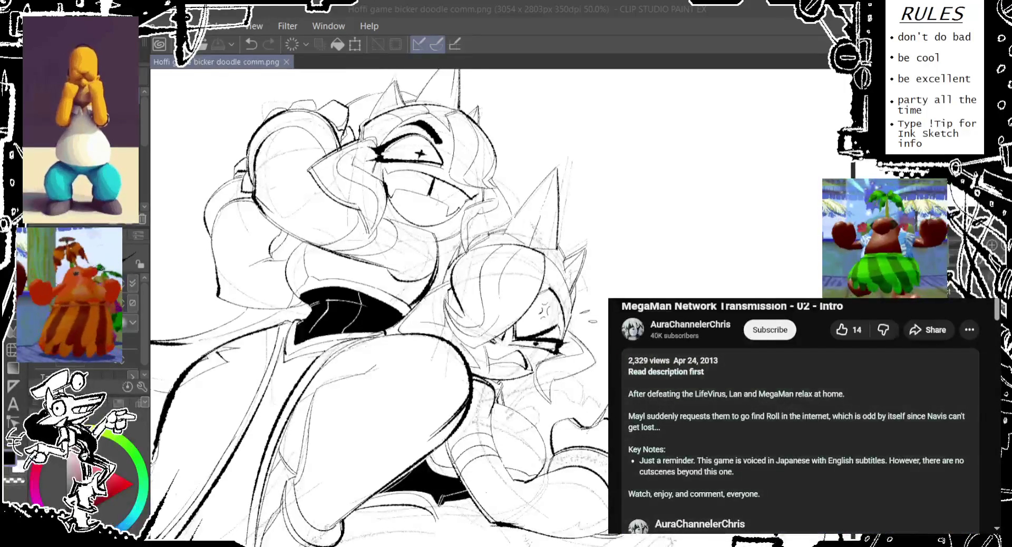
scroll(801, 417, up, 1)
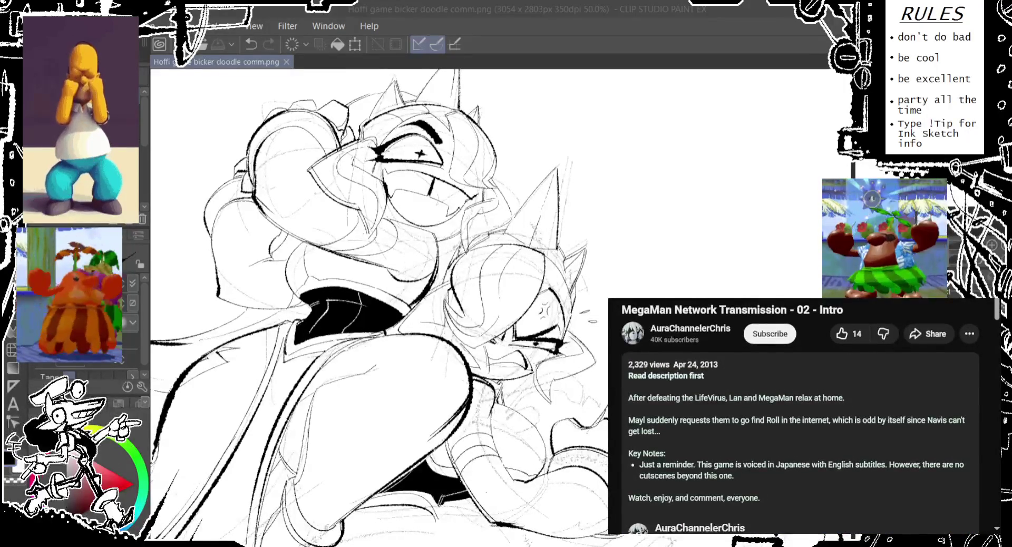
scroll(801, 416, up, 3)
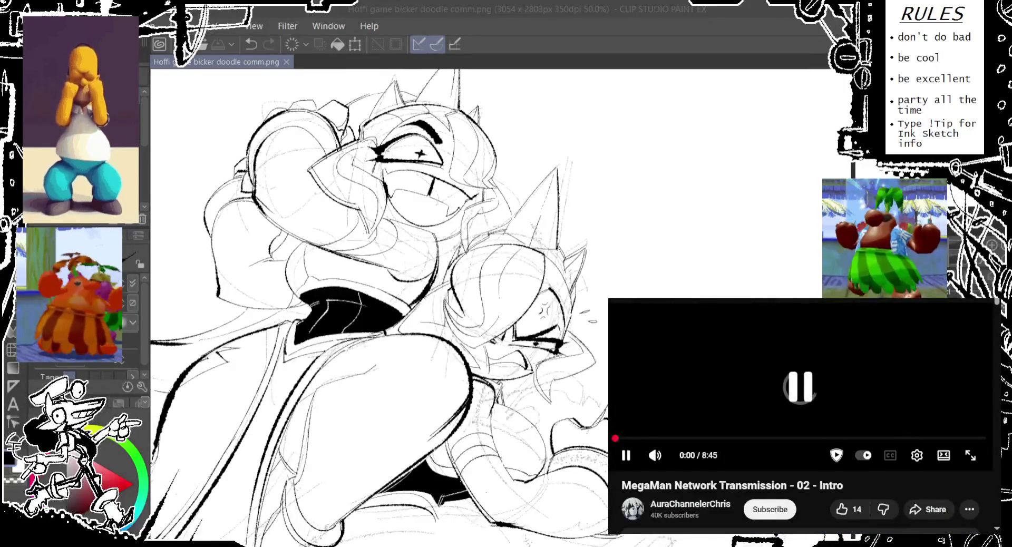
scroll(802, 417, down, 3)
scroll(802, 417, up, 1)
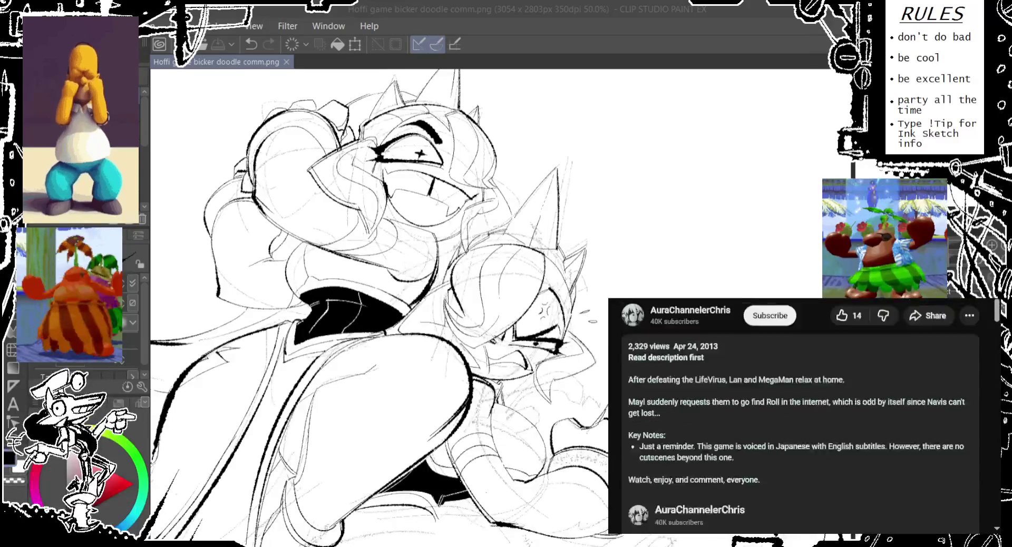
scroll(801, 417, up, 2)
click(816, 389)
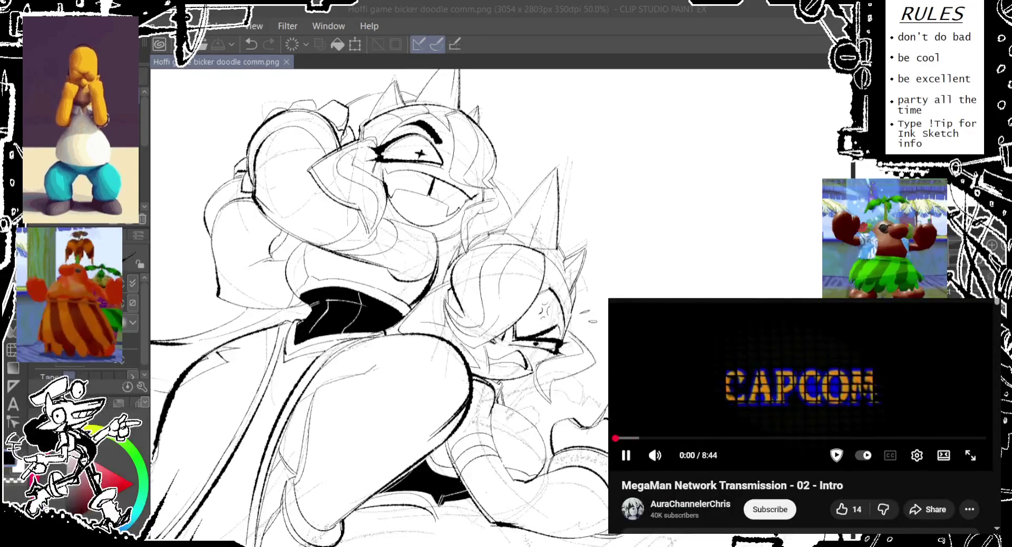
key(Right)
key(Right)
key(Right)
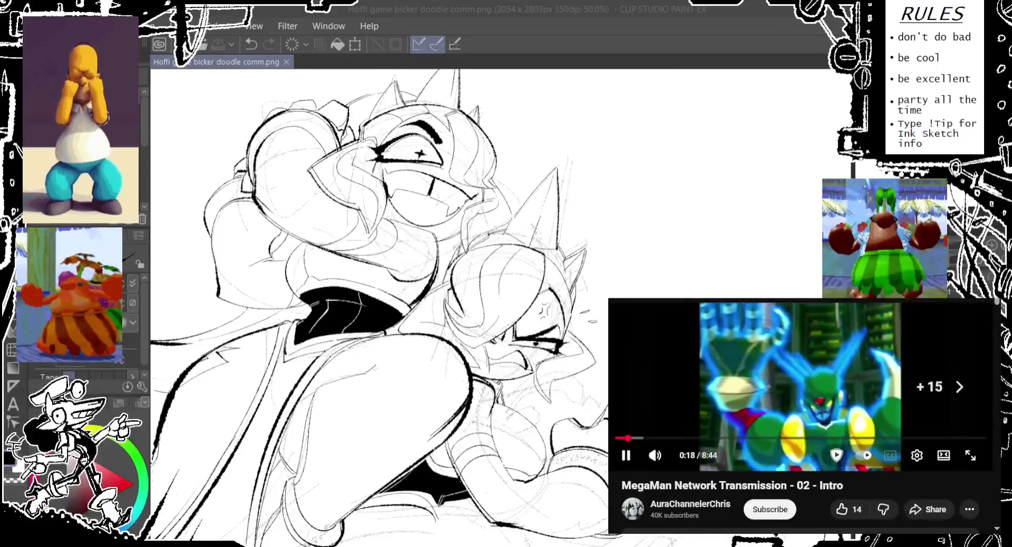
key(Left)
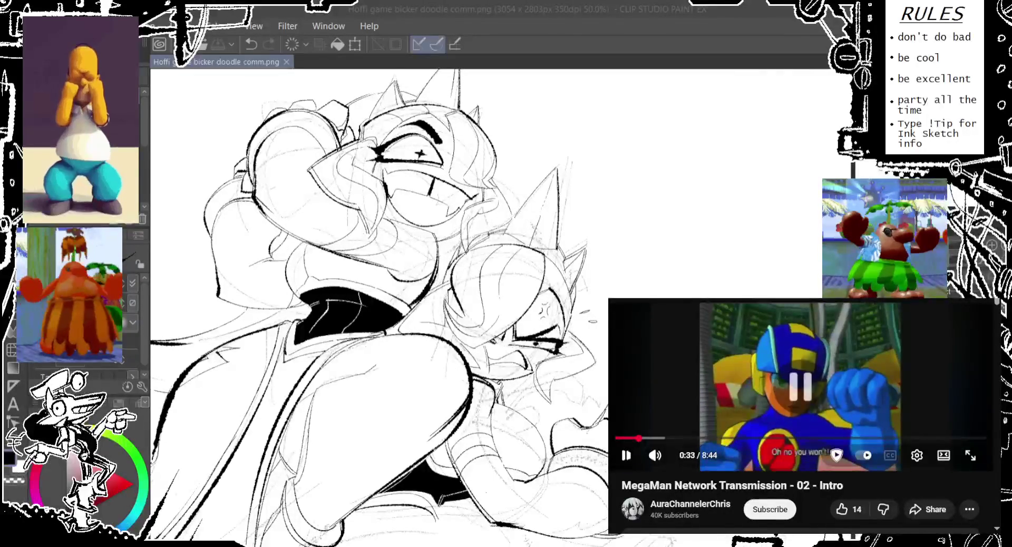
Step: Skip to 'The Most Misunderstood Mega Man Game' video, then return to Clip Studio Paint
key(space)
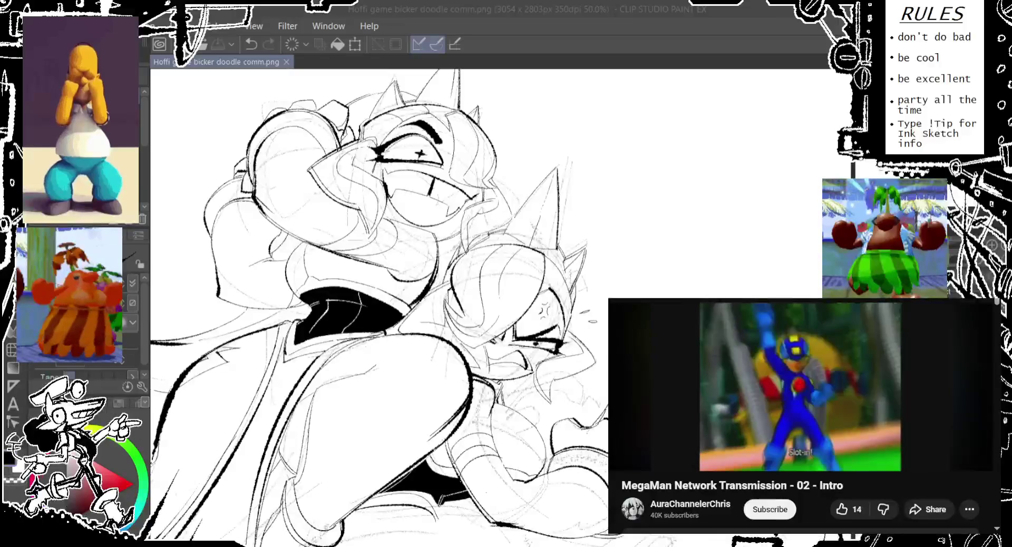
key(shift+n)
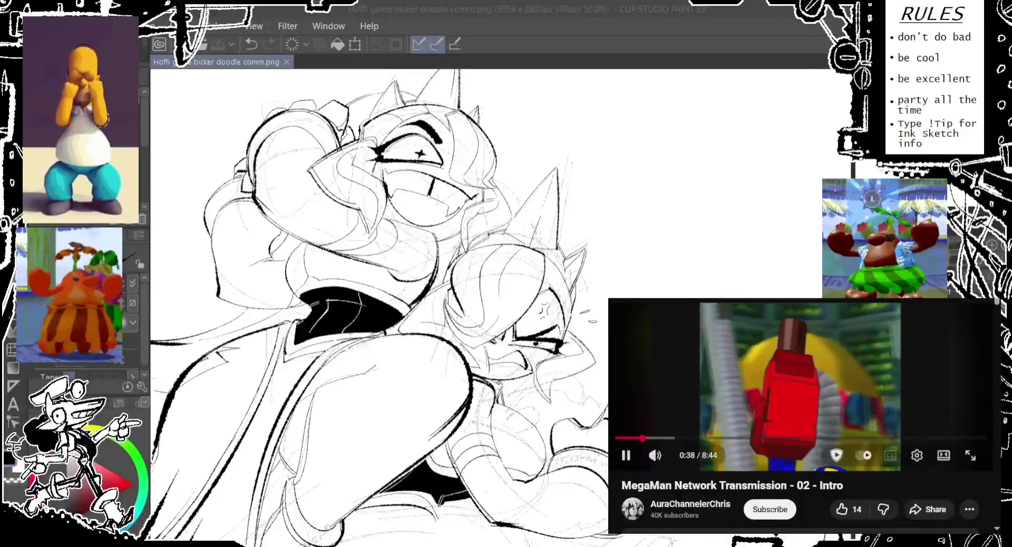
key(space)
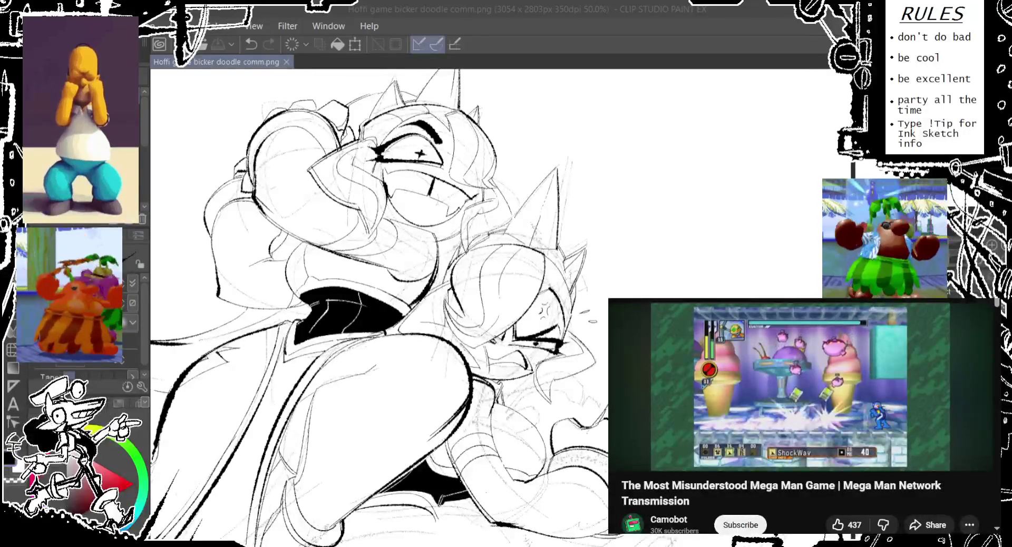
click(802, 46)
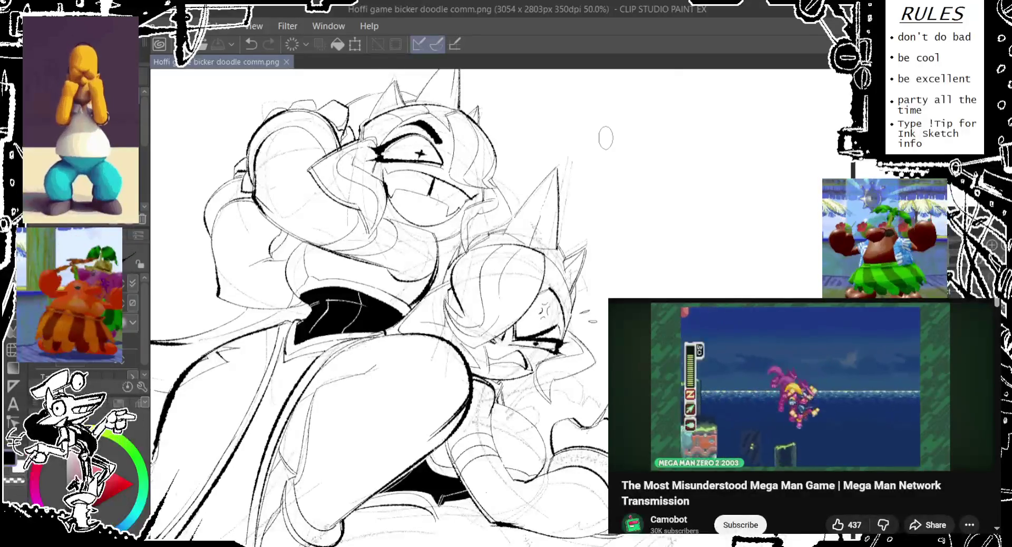
Step: Ink and retry the short strokes along the forearm and clenched fist
drag(605, 138, 556, 93)
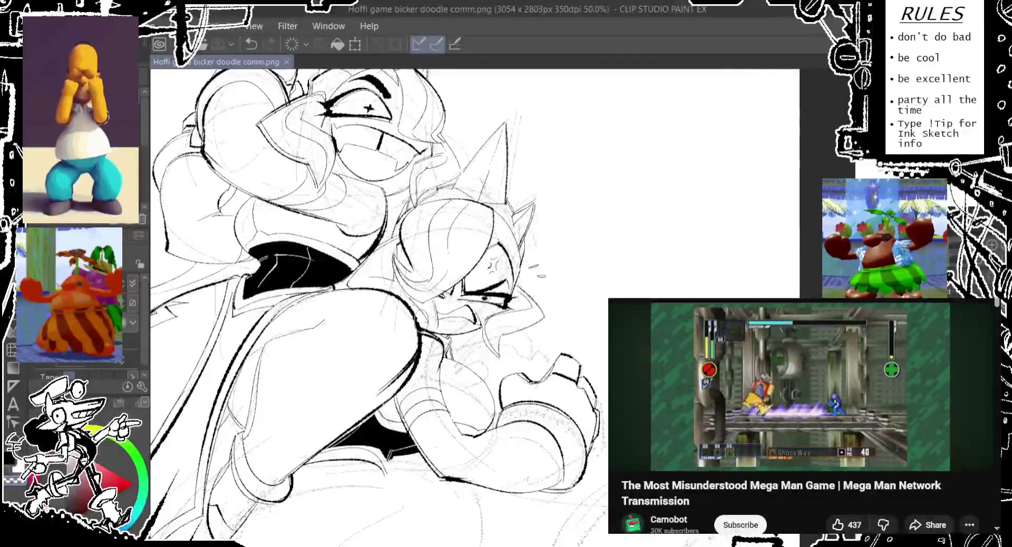
key(ctrl+z)
drag(411, 295, 419, 319)
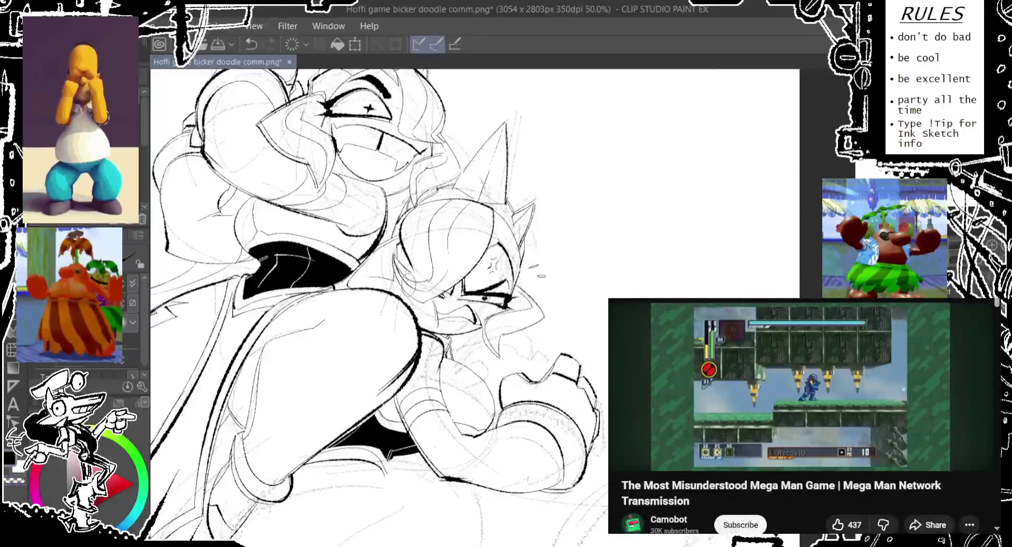
key(ctrl+z)
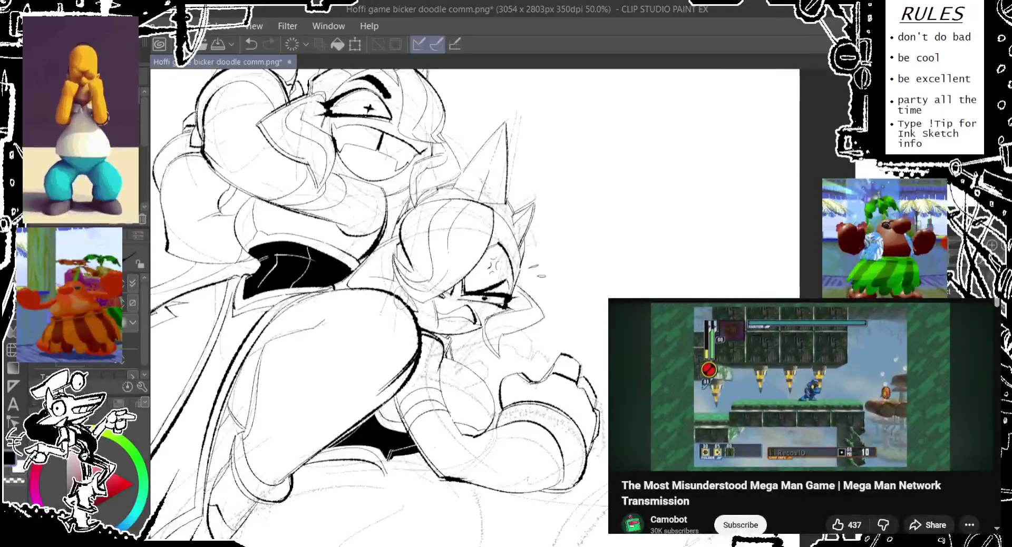
drag(408, 287, 414, 316)
key(ctrl+z)
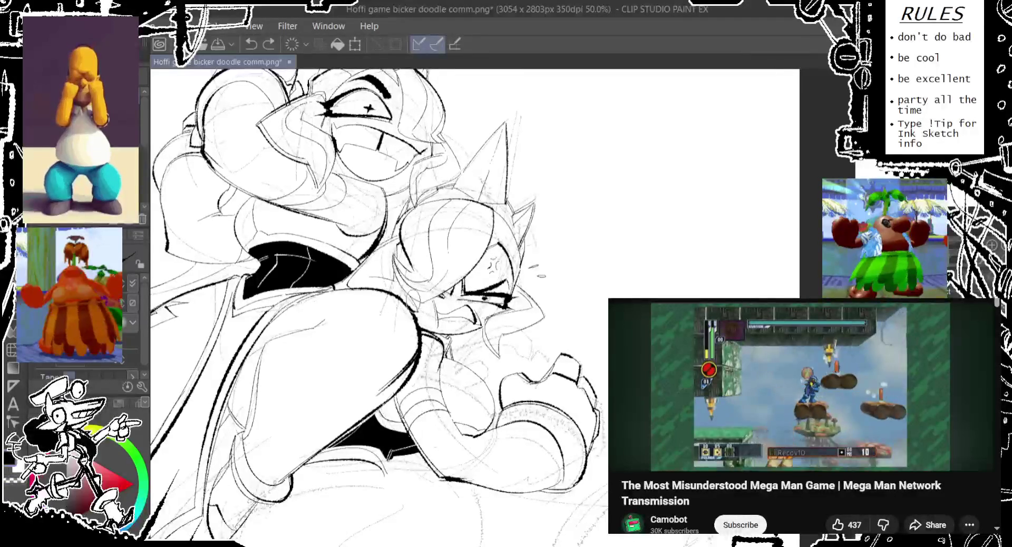
key(ctrl+z)
drag(401, 282, 403, 300)
mouse_move(389, 252)
mouse_down()
mouse_move(383, 284)
mouse_move(387, 277)
mouse_move(348, 292)
mouse_up()
key(ctrl+z)
key(ctrl+z)
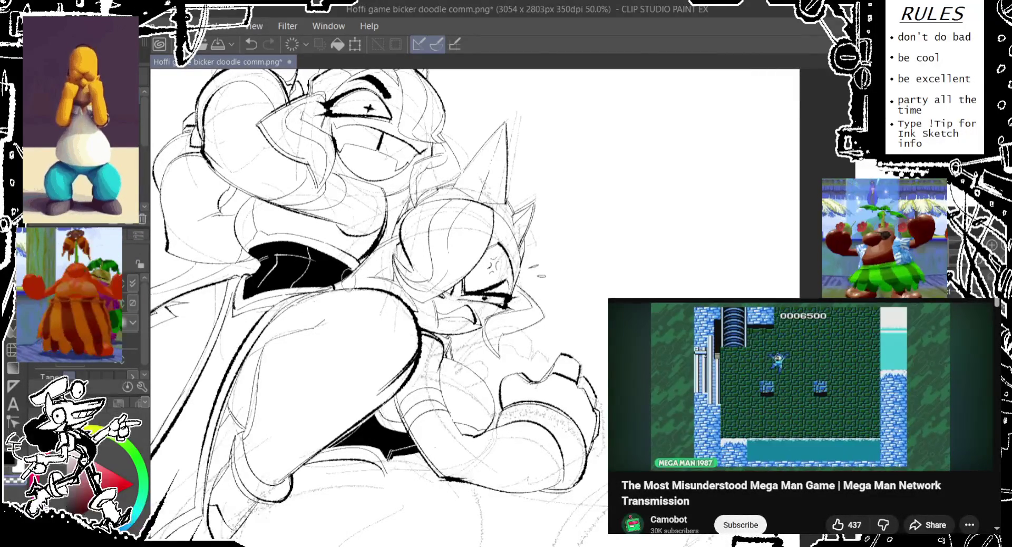
Step: Remove the stray collar stroke and ink a small oval and loop near the fist
key(ctrl+z)
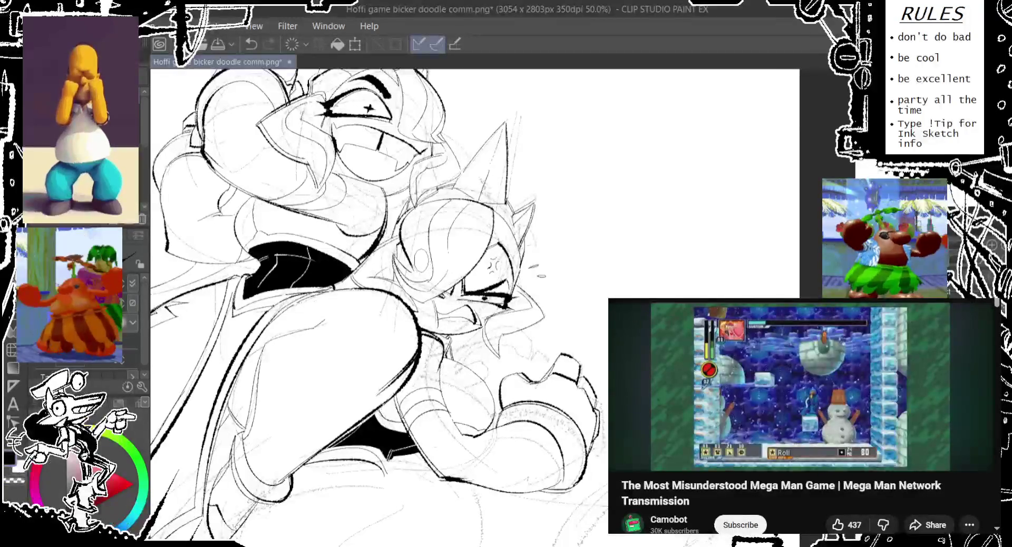
drag(461, 232, 459, 253)
drag(462, 250, 436, 234)
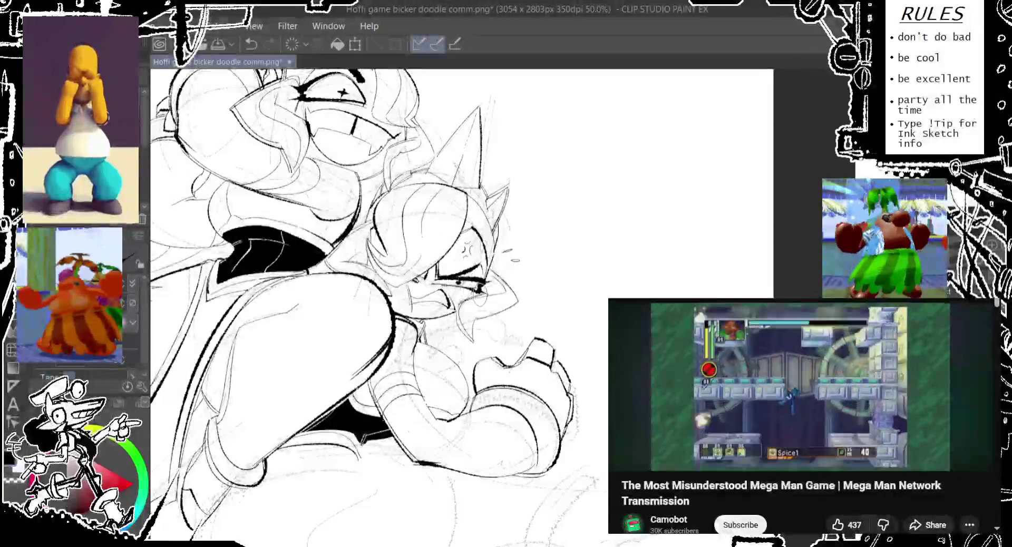
mouse_move(370, 317)
mouse_down()
mouse_move(431, 311)
mouse_move(432, 206)
mouse_up()
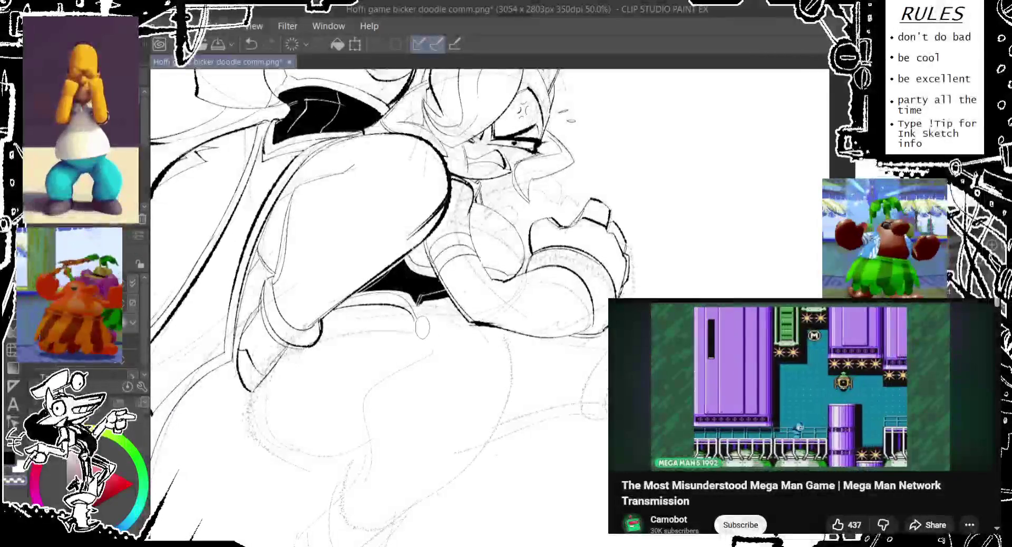
drag(414, 306, 406, 324)
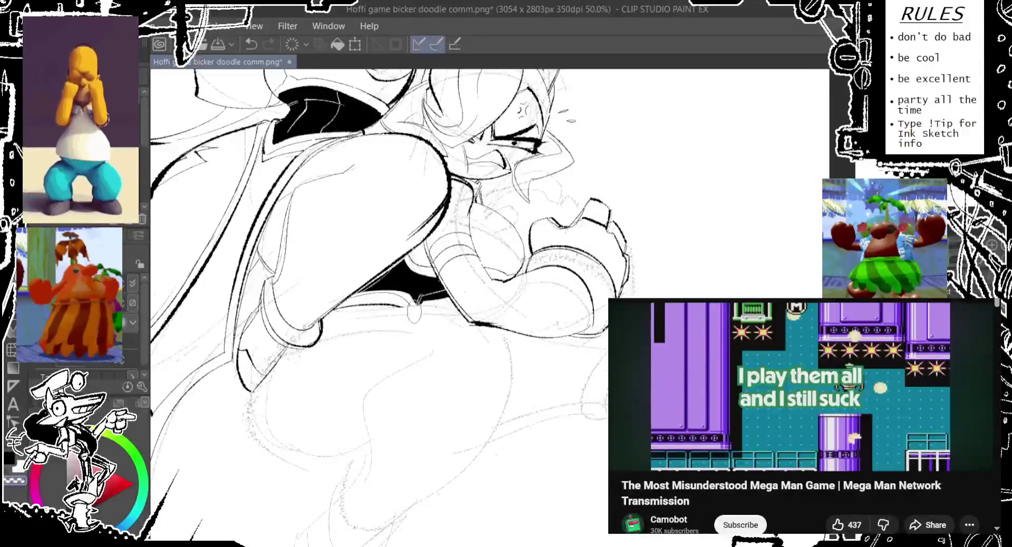
key(ctrl+plus)
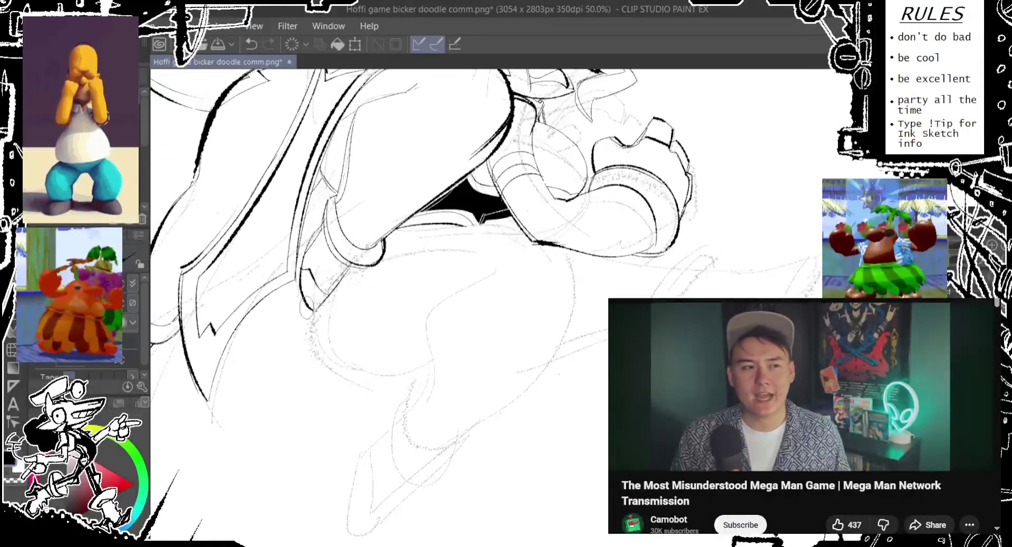
Step: Try a long curve below the chin several times, finally removing it
drag(316, 300, 364, 396)
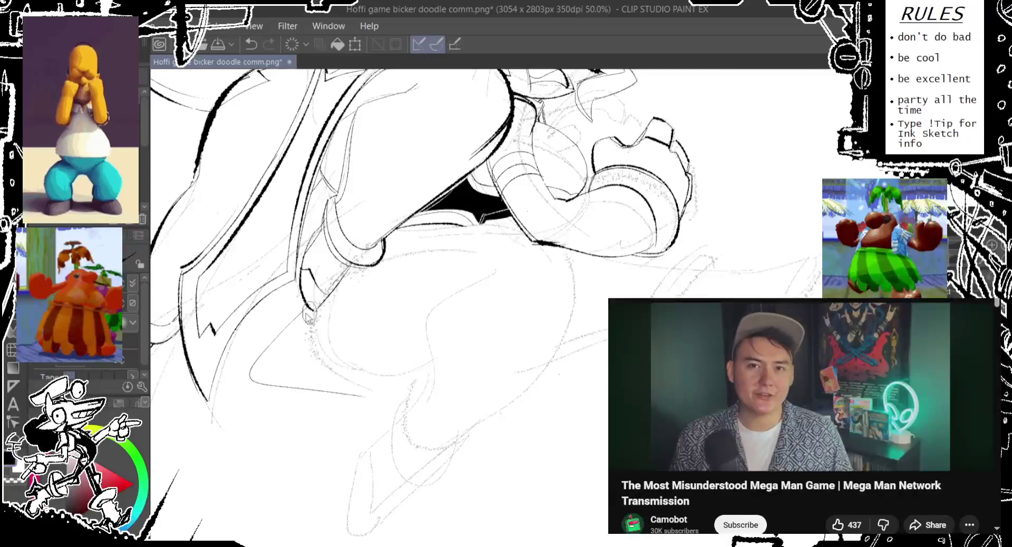
key(ctrl+z)
drag(315, 310, 371, 392)
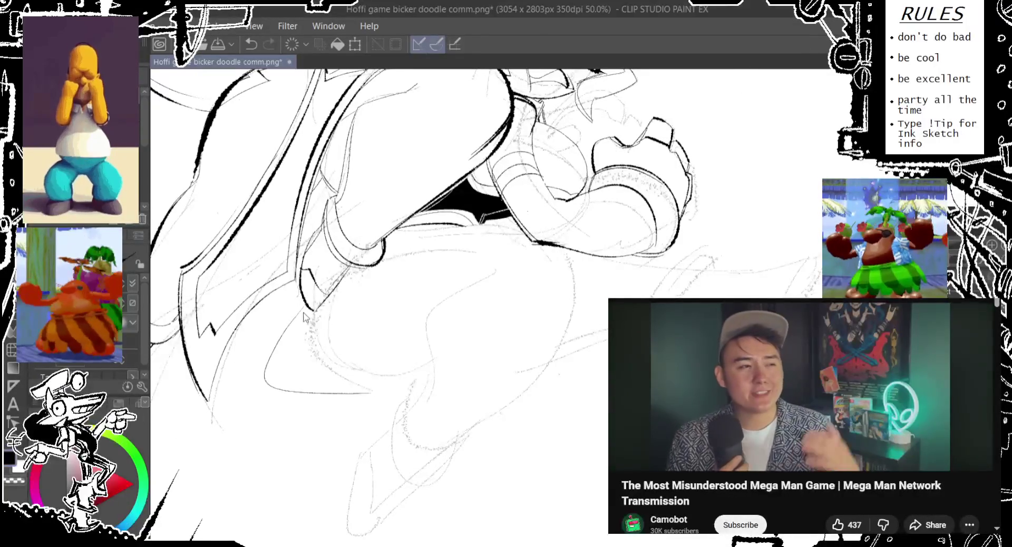
key(ctrl+z)
drag(315, 310, 369, 395)
key(ctrl+z)
drag(315, 310, 355, 385)
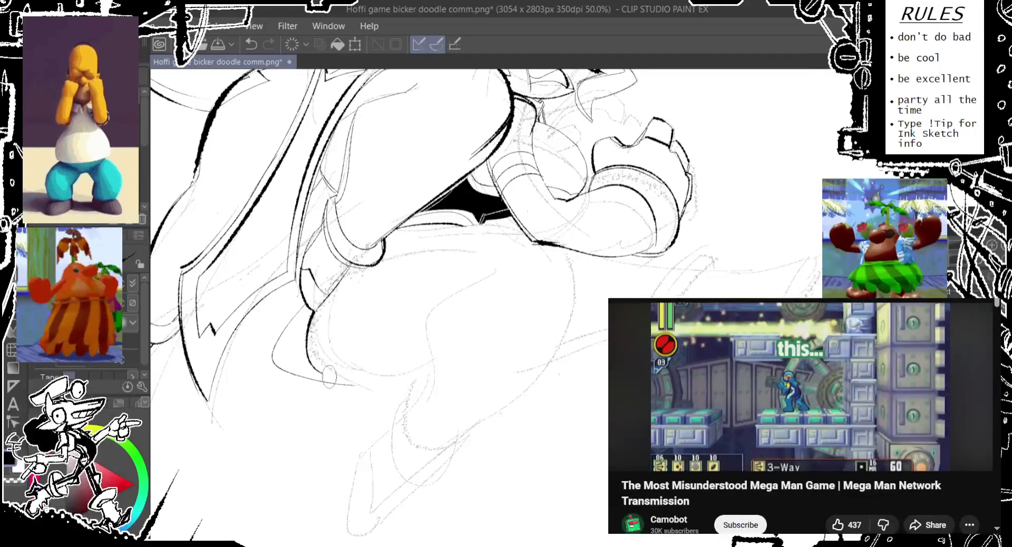
key(ctrl+z)
drag(315, 310, 454, 349)
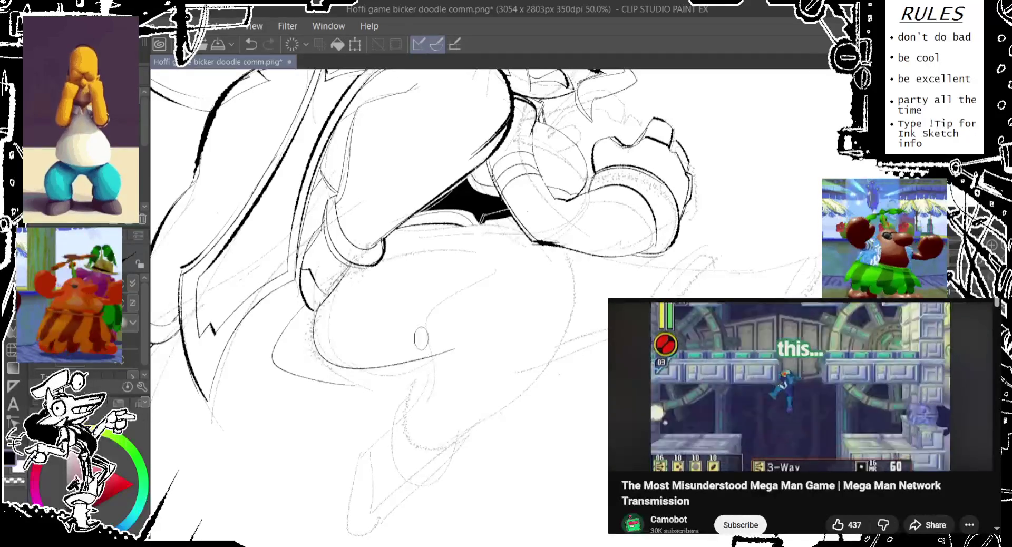
key(ctrl+z)
drag(316, 311, 467, 348)
key(ctrl+z)
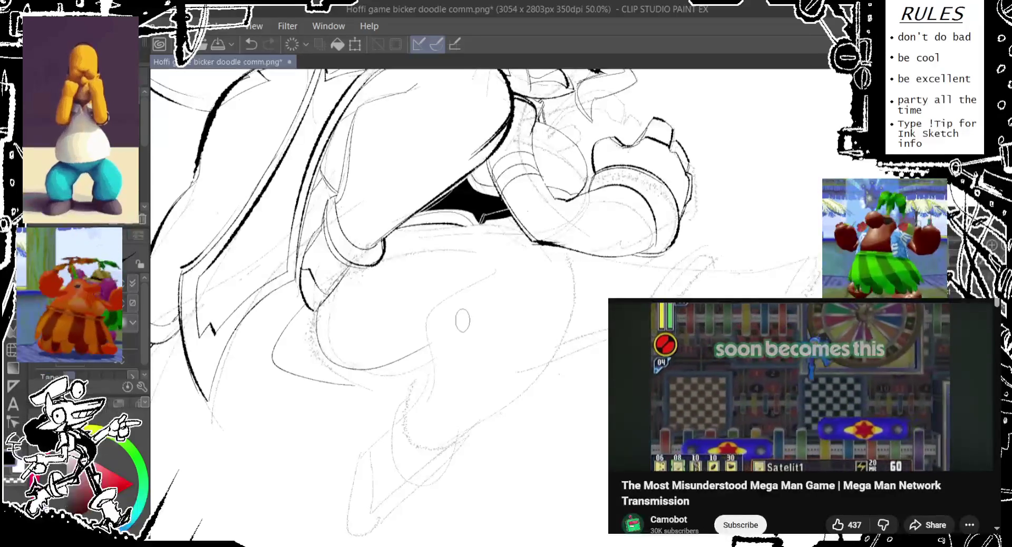
Step: Test a darker line along the arm curve, then undo the trial strokes
drag(462, 320, 441, 365)
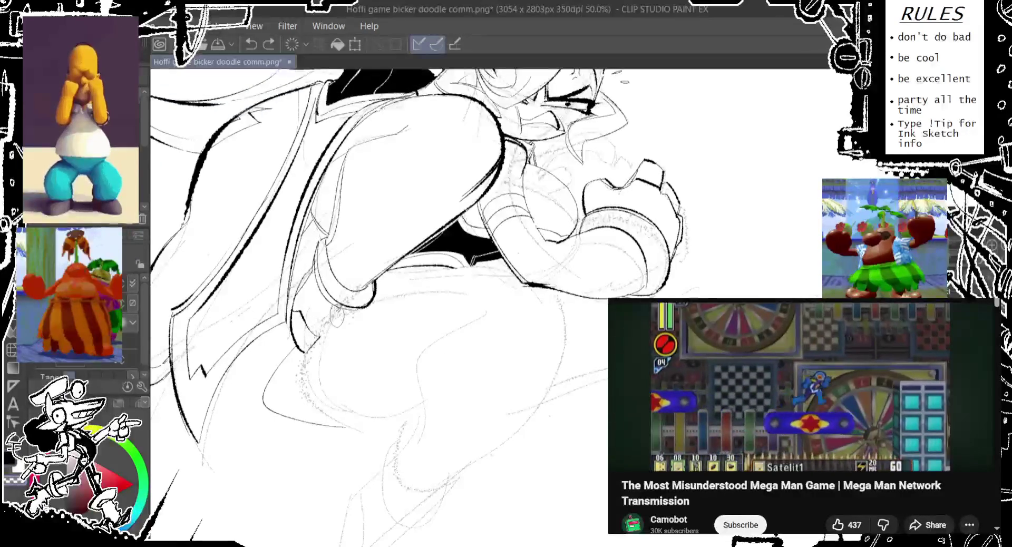
mouse_move(332, 319)
mouse_down()
mouse_move(317, 343)
mouse_move(355, 289)
mouse_up()
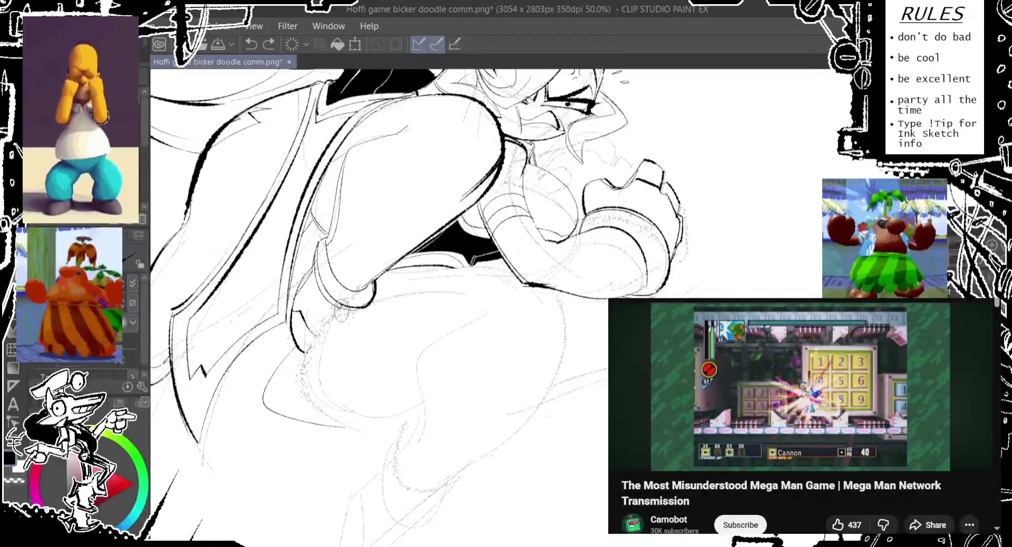
drag(310, 348, 345, 308)
key(ctrl+z)
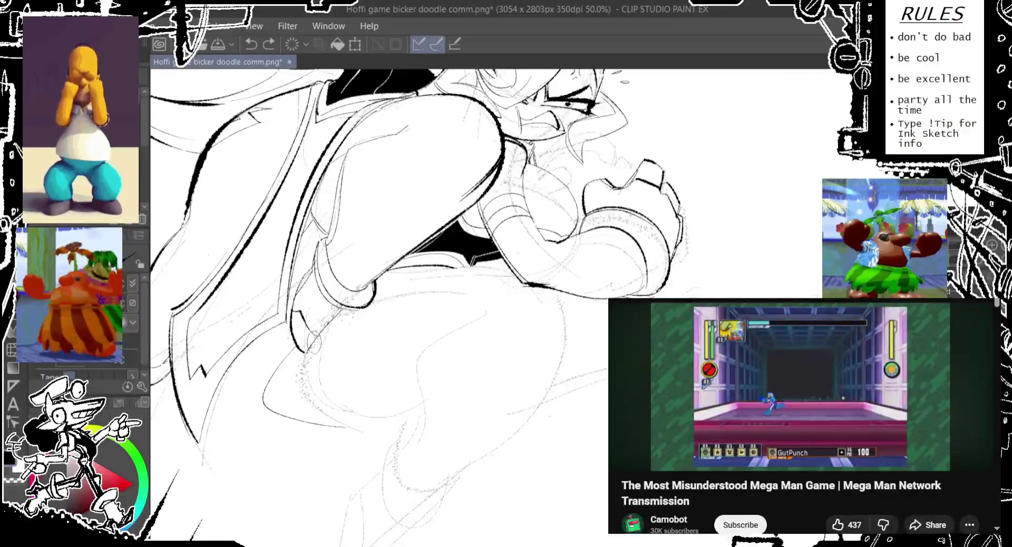
drag(308, 354, 357, 299)
key(ctrl+z)
drag(313, 347, 409, 252)
key(ctrl+z)
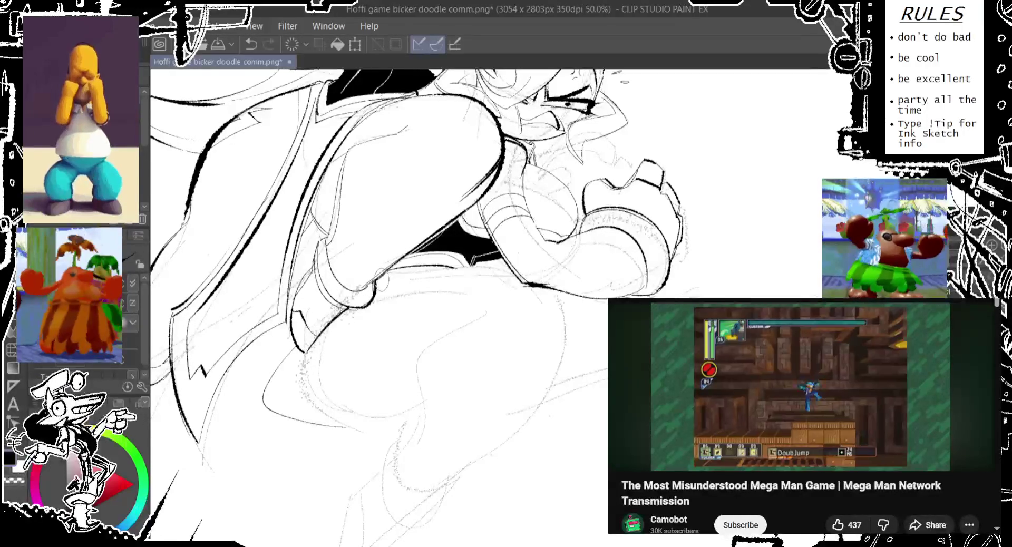
key(ctrl+z)
Step: Try a bold curve along the lower belly and undo it
scroll(376, 280, up, 1)
scroll(384, 271, up, 1)
scroll(396, 263, up, 1)
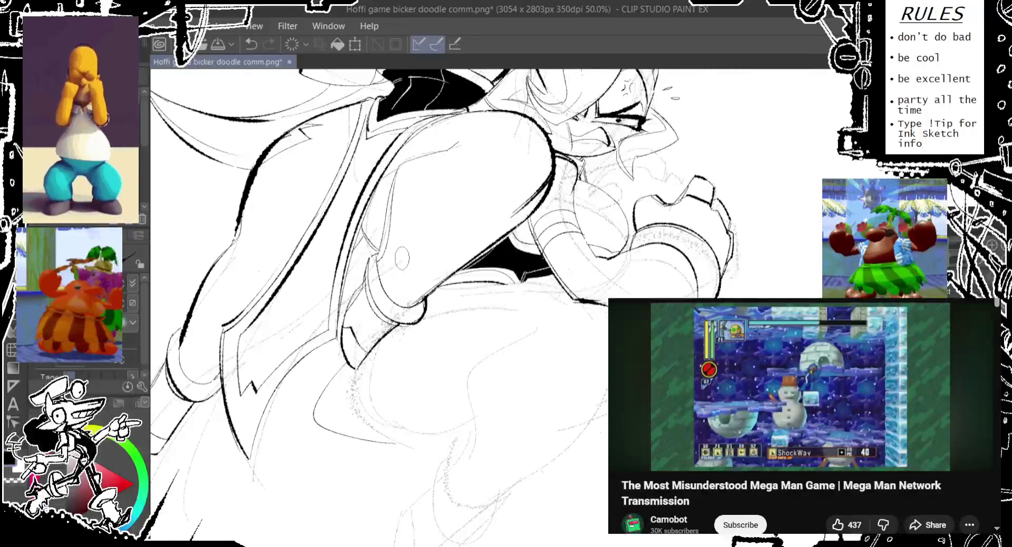
scroll(379, 263, down, 2)
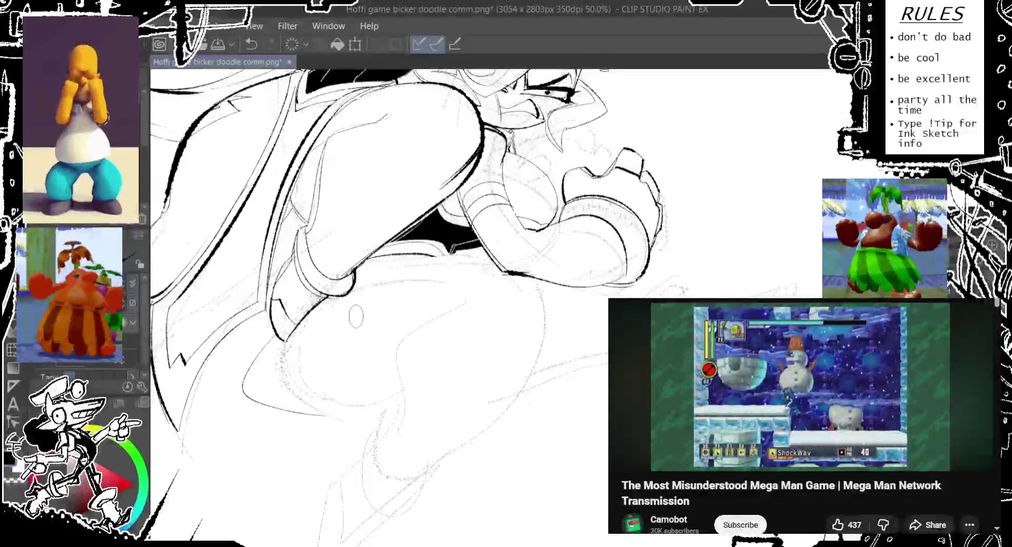
mouse_move(404, 385)
mouse_down()
mouse_move(291, 340)
mouse_move(407, 389)
mouse_up()
key(ctrl+z)
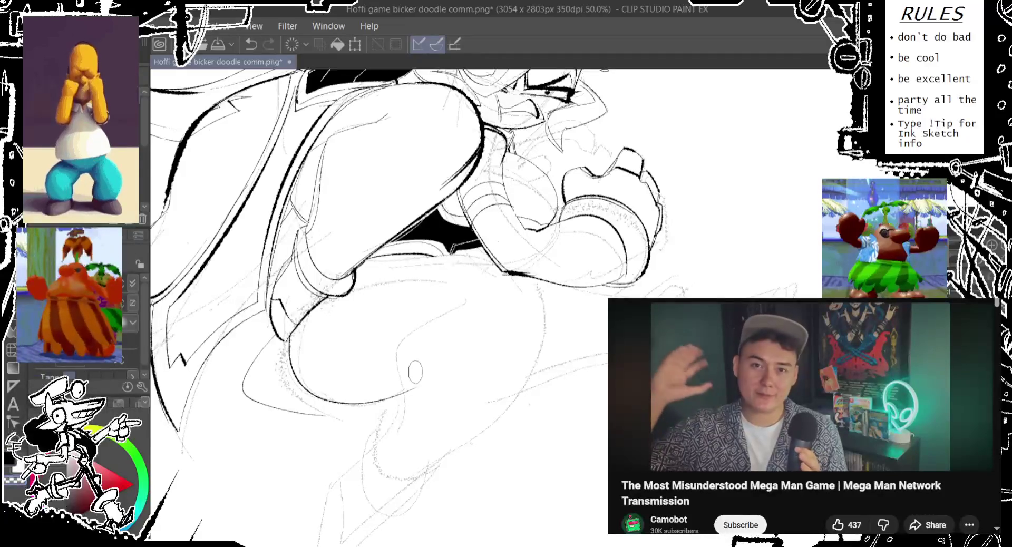
Step: Ink the curved line inside the belly, redrawing it until the shape fits
scroll(459, 316, up, 2)
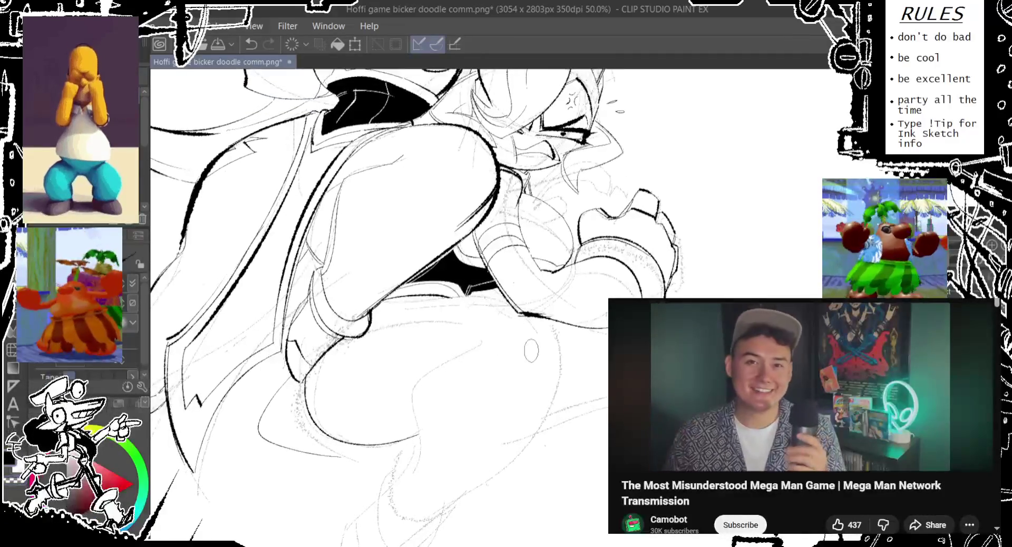
mouse_move(534, 316)
mouse_down()
mouse_move(524, 258)
mouse_move(408, 478)
mouse_up()
key(ctrl+z)
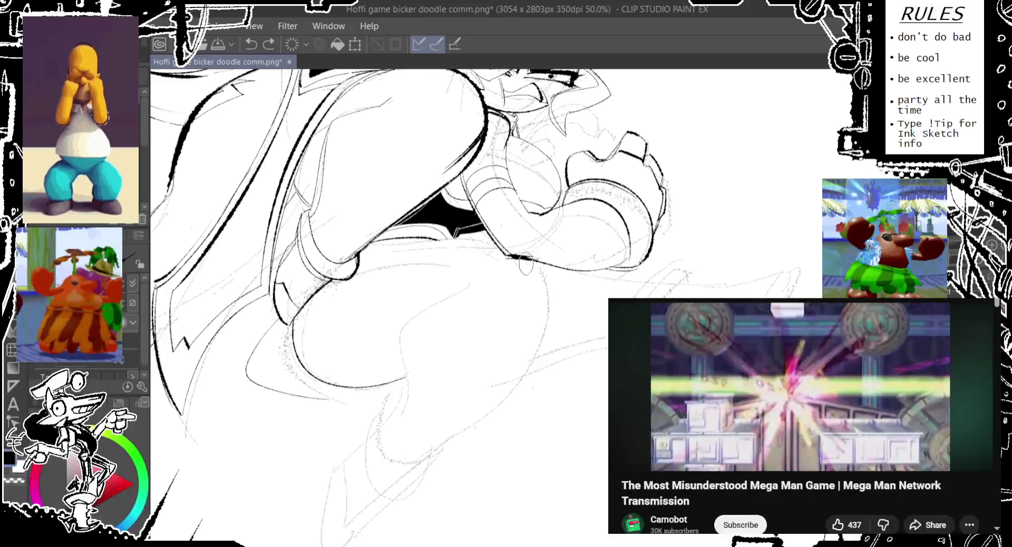
mouse_move(357, 491)
mouse_down()
mouse_move(421, 291)
mouse_move(402, 396)
mouse_up()
key(ctrl+z)
key(ctrl+z)
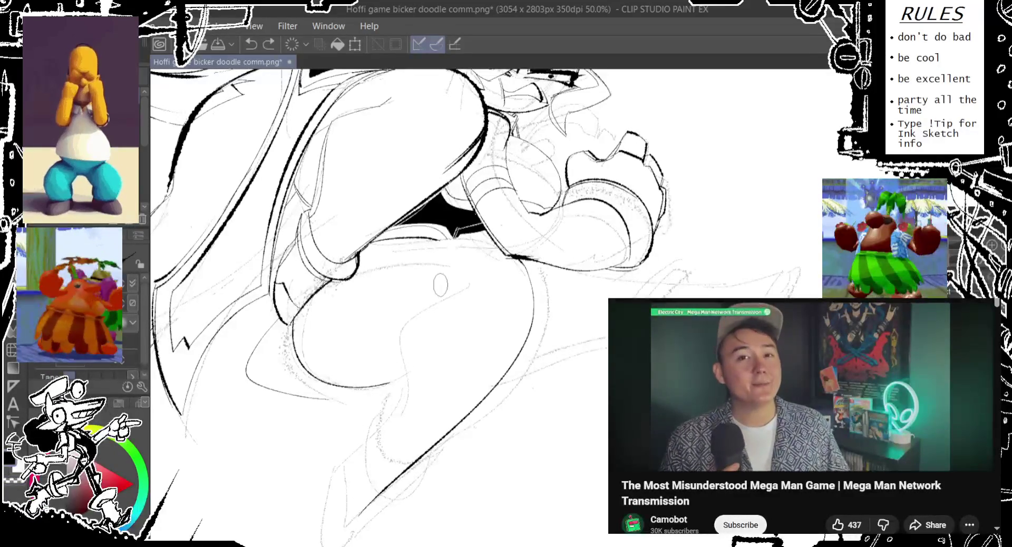
drag(445, 288, 395, 390)
key(ctrl+z)
drag(445, 287, 393, 390)
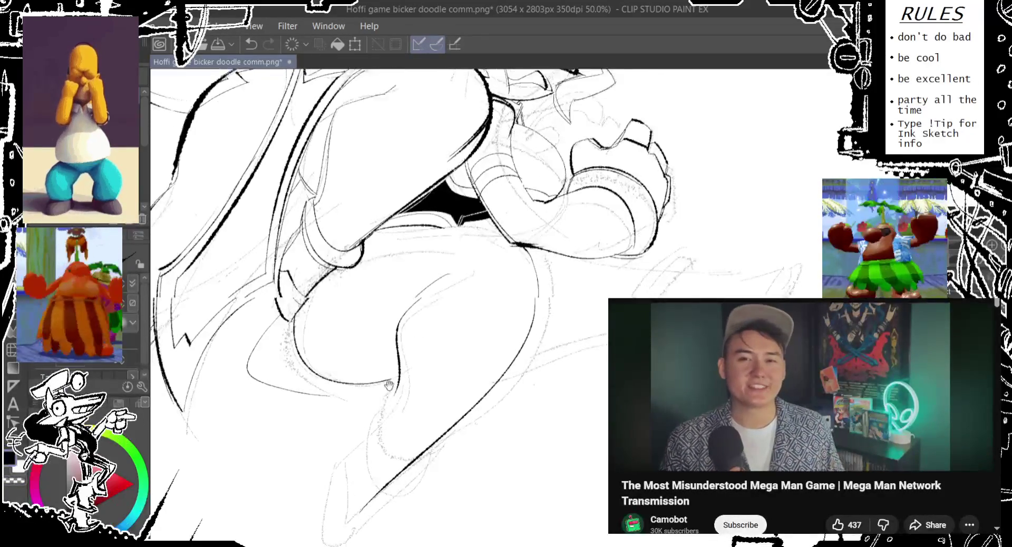
drag(316, 483, 353, 409)
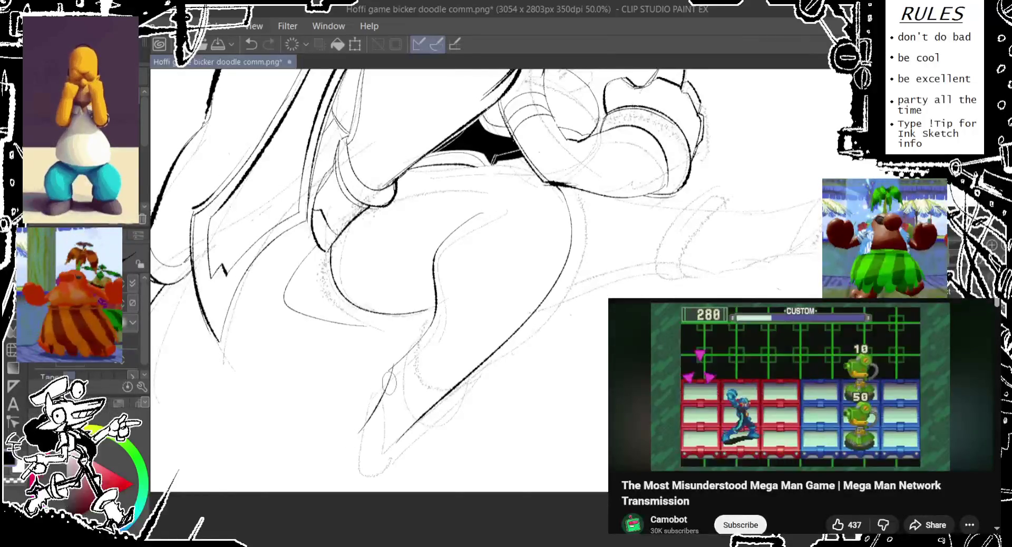
Step: Try the lower-left body line several times, undoing each attempt
drag(393, 363, 391, 447)
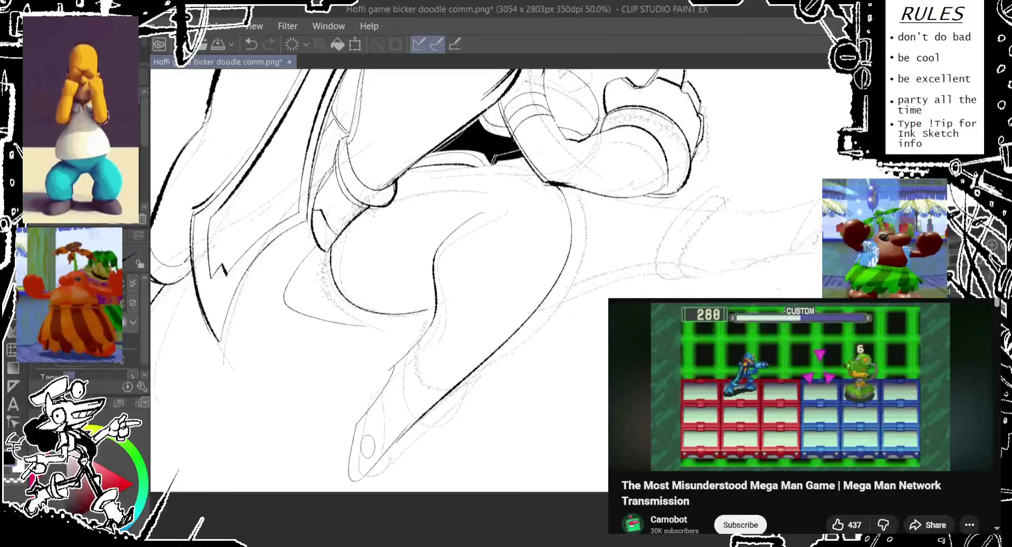
mouse_move(530, 147)
mouse_down()
mouse_move(538, 279)
mouse_move(532, 174)
mouse_up()
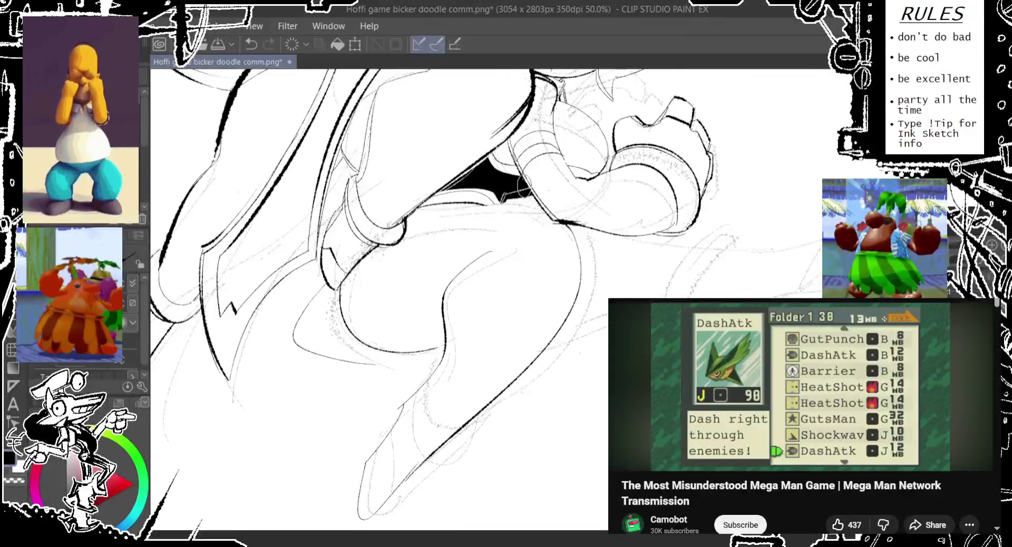
scroll(515, 215, down, 2)
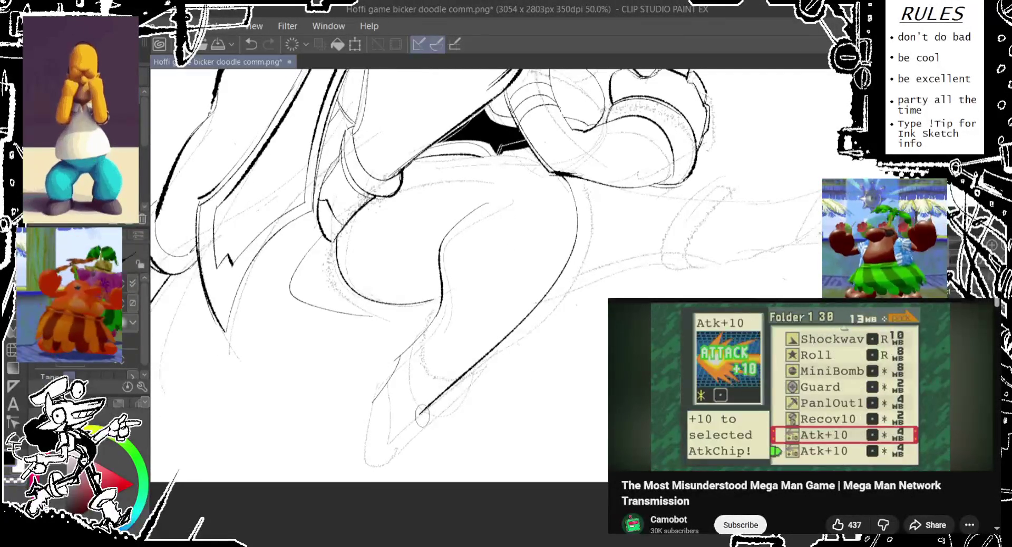
mouse_move(388, 454)
mouse_down()
mouse_move(380, 382)
mouse_move(417, 412)
mouse_up()
key(ctrl+z)
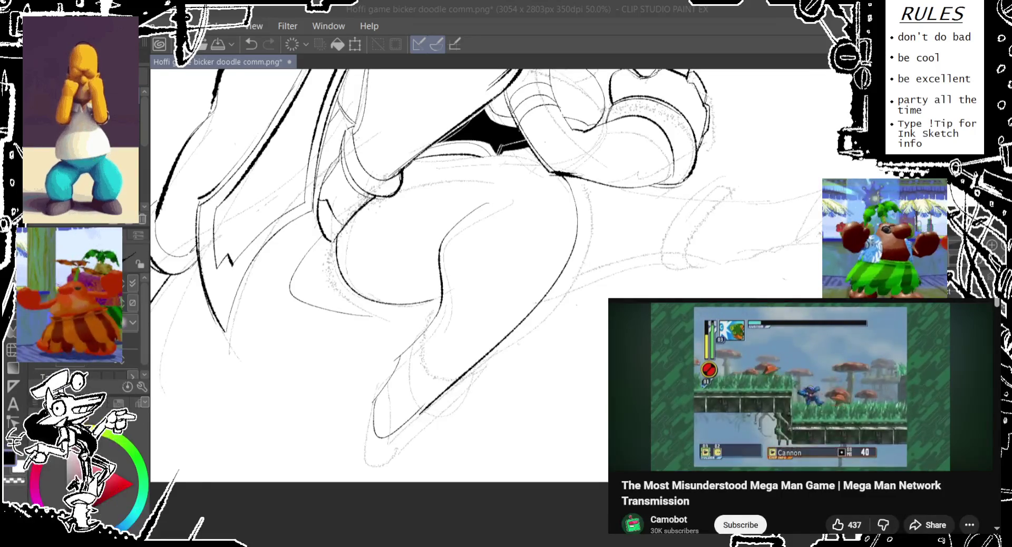
click(414, 311)
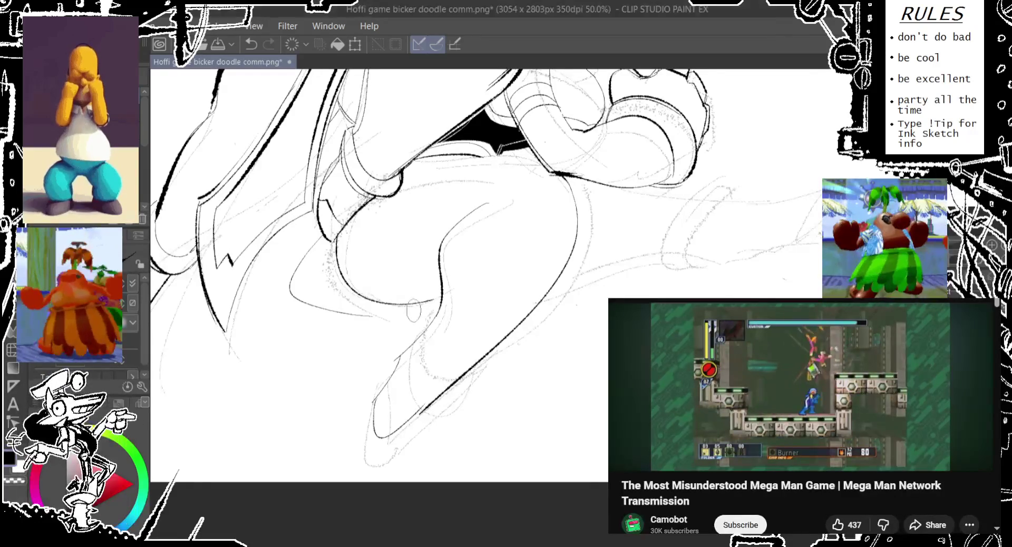
key(ctrl+z)
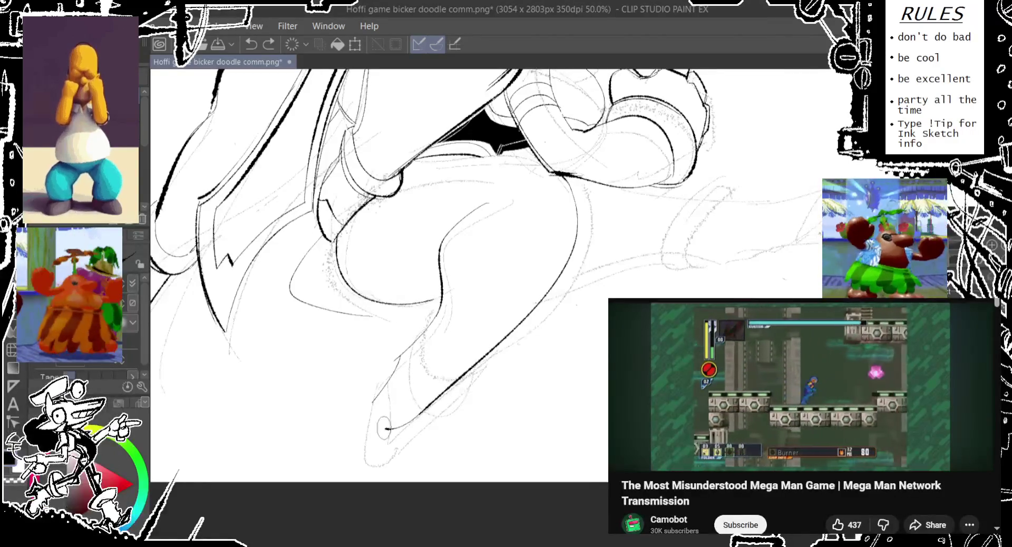
drag(382, 435, 403, 338)
key(ctrl+z)
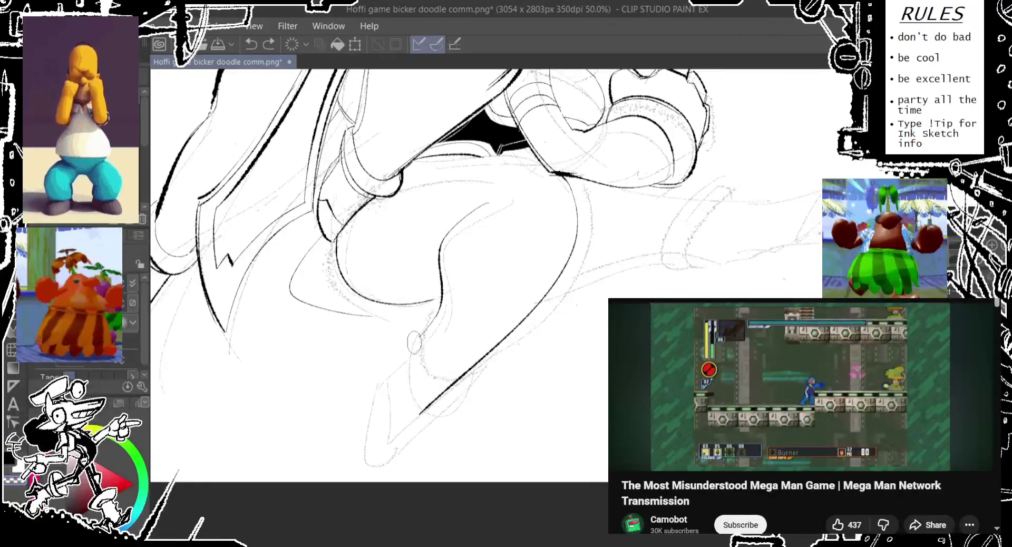
mouse_move(381, 428)
mouse_down()
mouse_move(409, 342)
mouse_move(385, 428)
mouse_up()
key(ctrl+z)
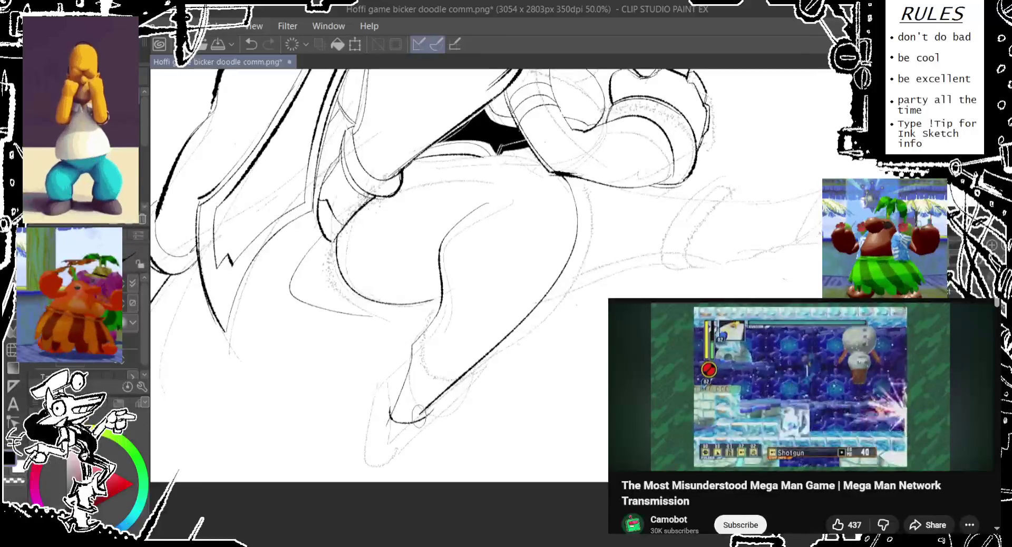
key(ctrl+z)
mouse_move(419, 332)
mouse_down()
mouse_move(385, 404)
mouse_move(441, 390)
mouse_up()
key(ctrl+z)
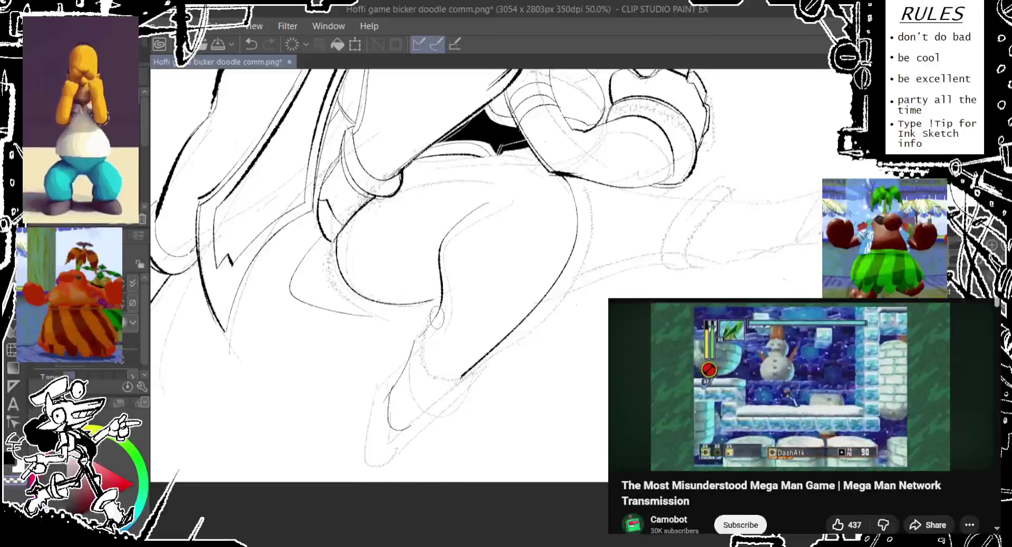
Step: Rotate the canvas slightly counter-clockwise and ink the thick lower curve ending in a small loop
key(minus)
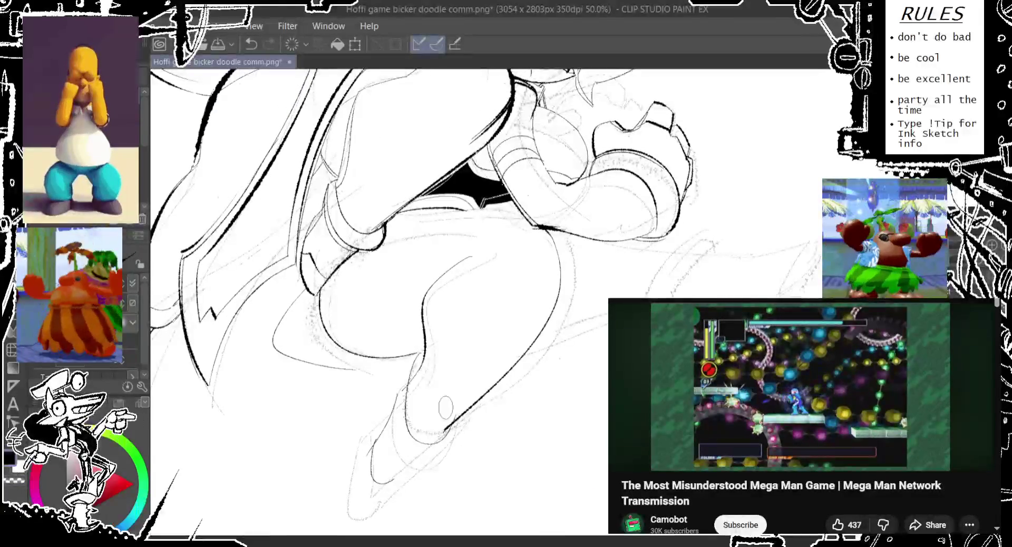
drag(400, 381, 463, 411)
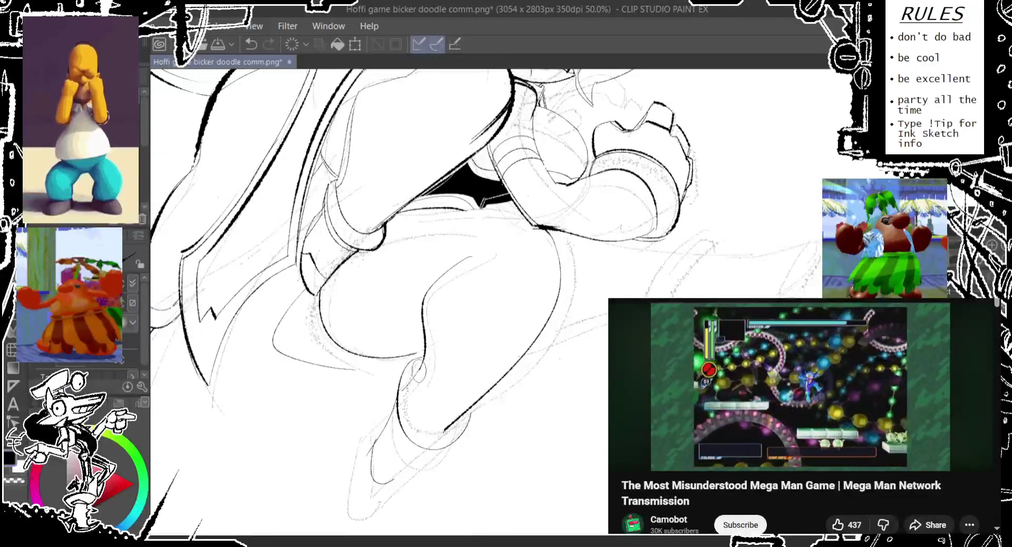
key(ctrl+z)
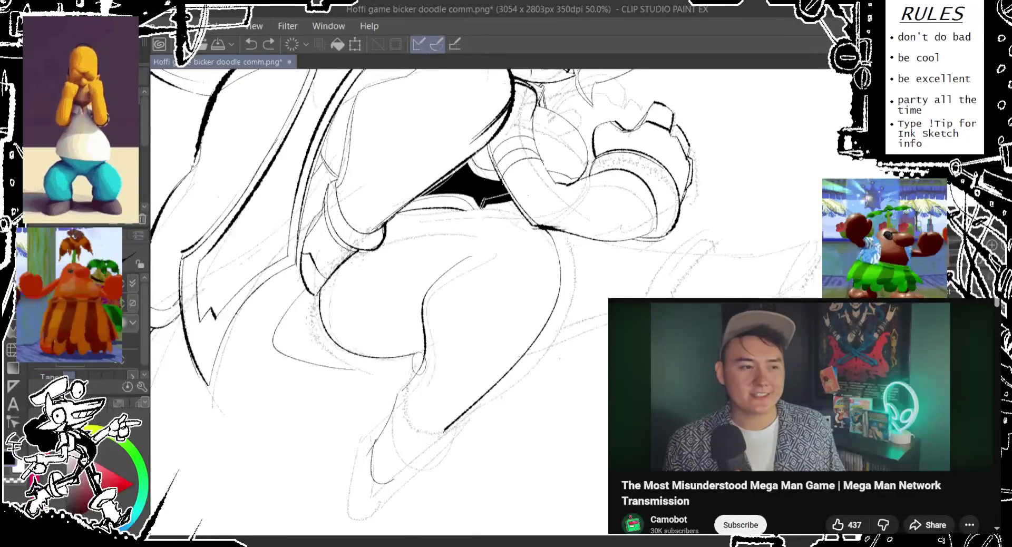
drag(402, 381, 448, 428)
key(ctrl+z)
drag(402, 380, 447, 428)
key(ctrl+z)
drag(402, 381, 448, 428)
key(ctrl+z)
drag(402, 380, 448, 428)
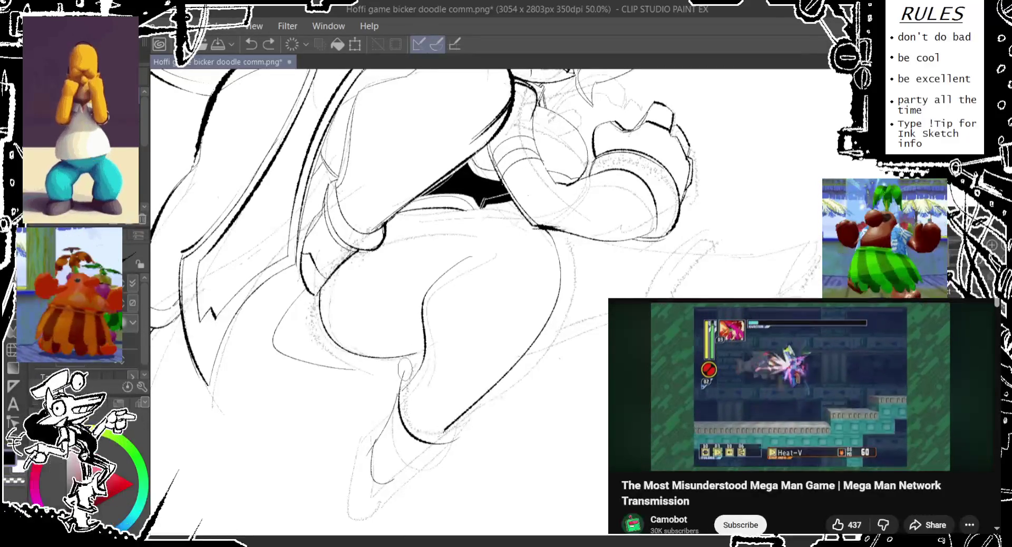
Step: Redraw the lower curve cleanly and add a curve down the lower leg
drag(408, 372, 477, 406)
key(ctrl+z)
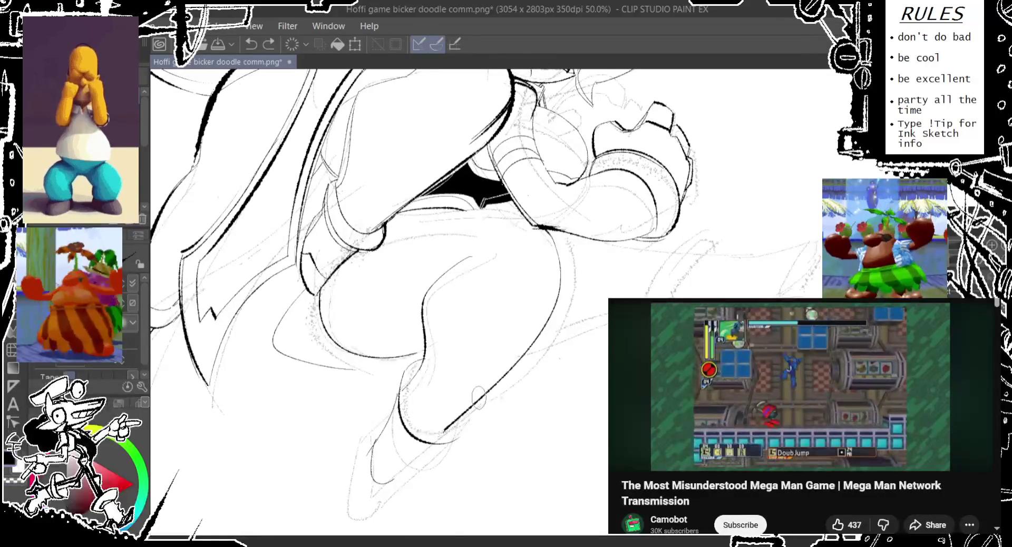
drag(408, 372, 477, 406)
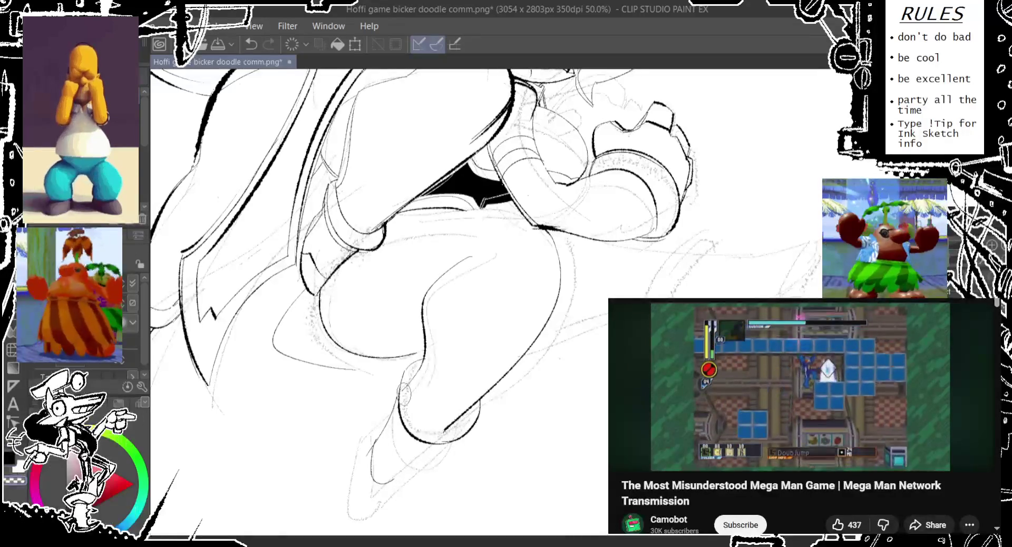
drag(419, 369, 446, 426)
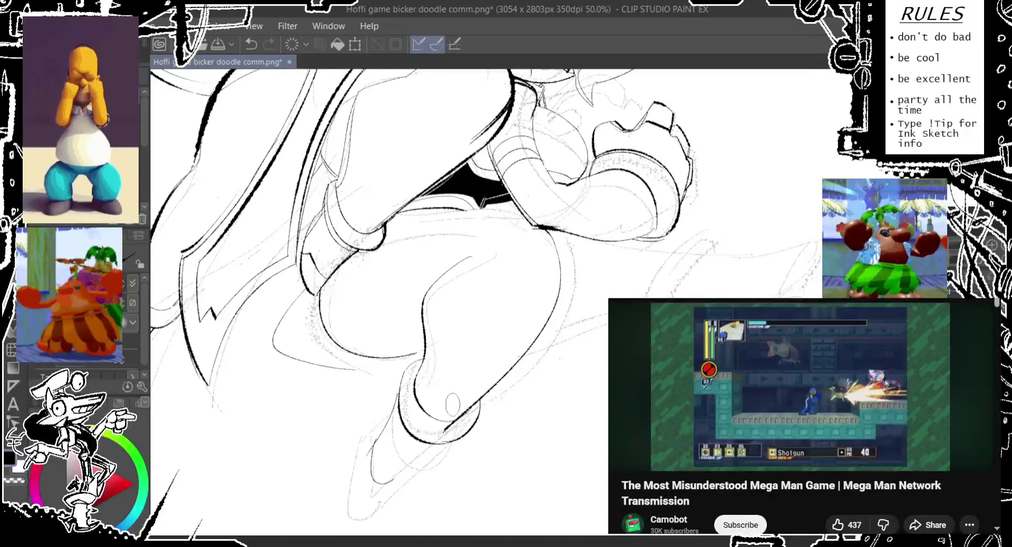
drag(416, 379, 448, 427)
key(ctrl+z)
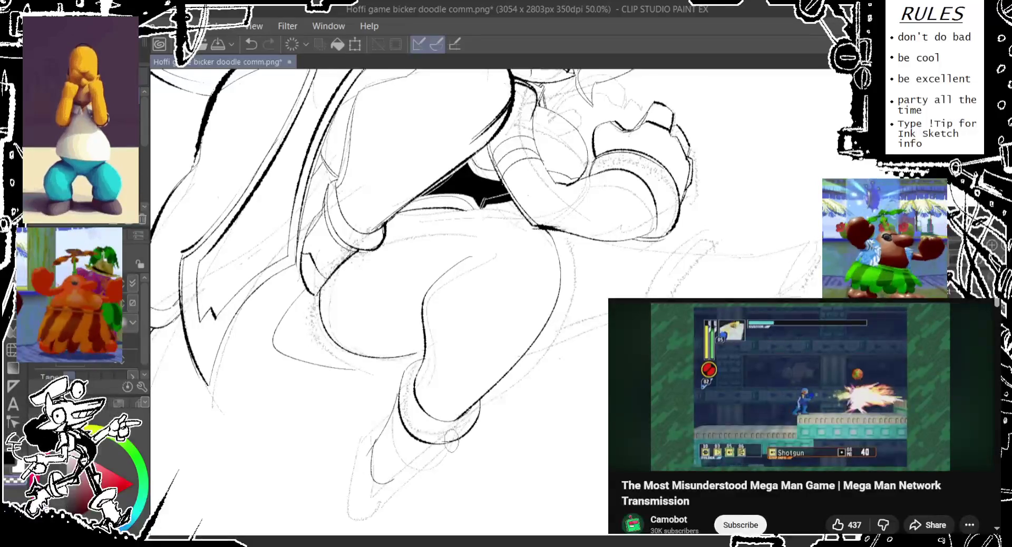
Step: Redraw the lower leg curve until it sits cleanly, then pan back up to the fist
drag(417, 367, 452, 438)
key(ctrl+z)
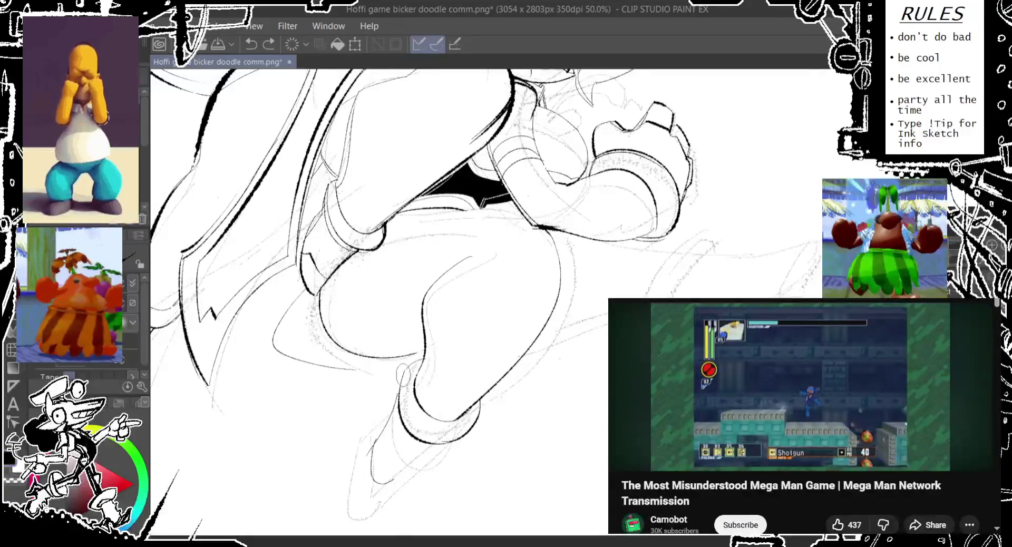
drag(403, 375, 464, 435)
key(ctrl+z)
drag(401, 364, 471, 431)
key(ctrl+z)
drag(400, 390, 472, 429)
drag(437, 345, 395, 439)
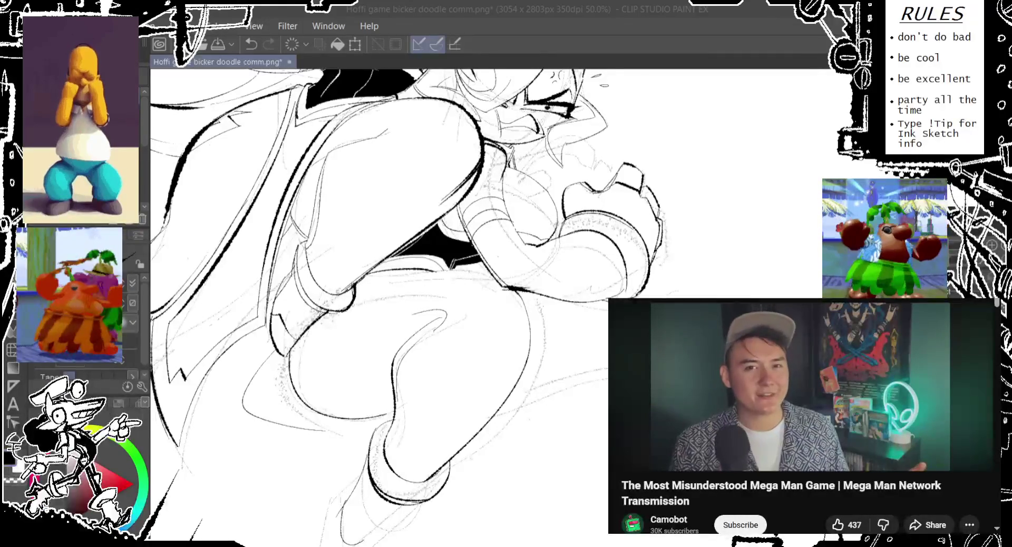
Step: Check on the playing video, then bring the drawing window back into focus
click(789, 47)
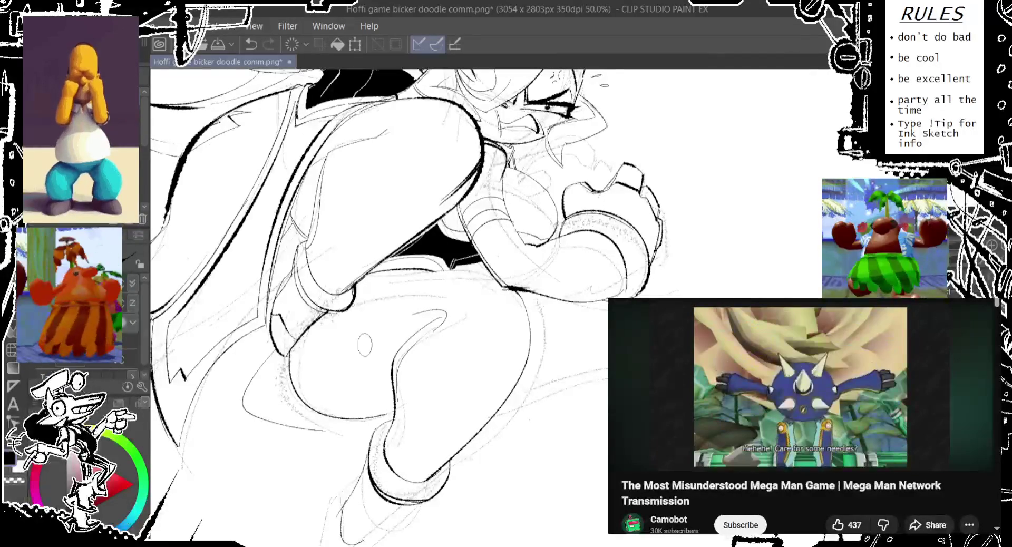
click(802, 380)
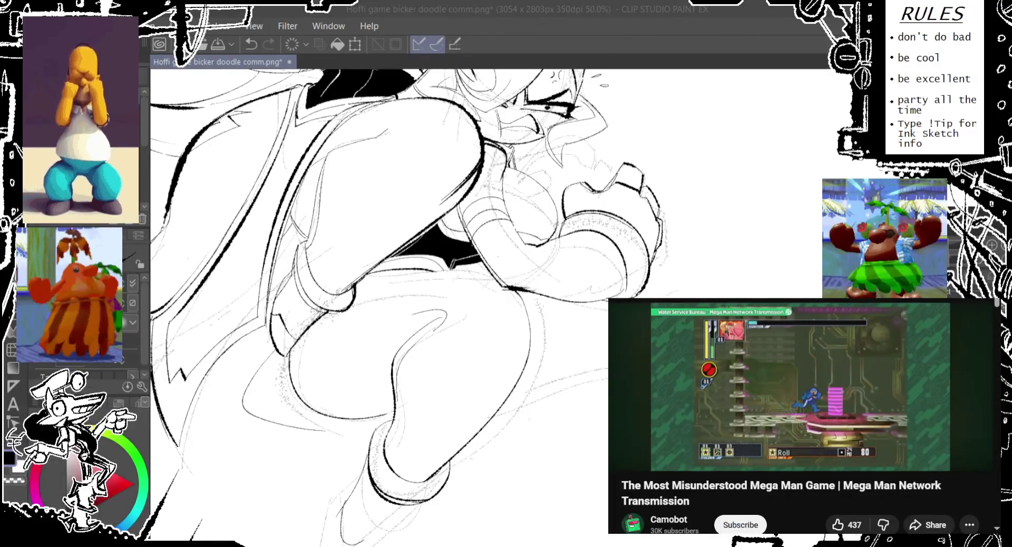
click(508, 125)
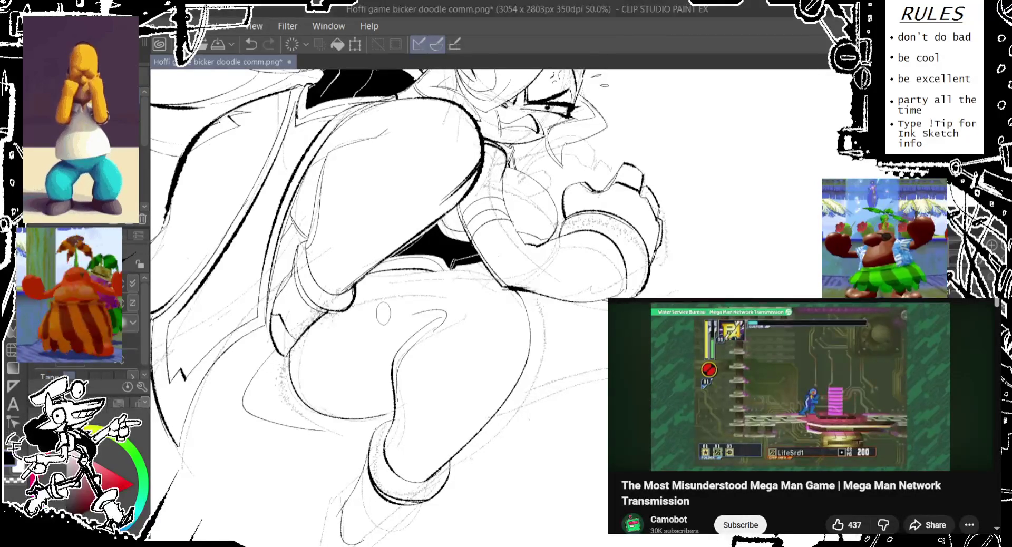
Step: Undo the small oval stroke on the belly and redraw it as a looped ink line
key(ctrl+z)
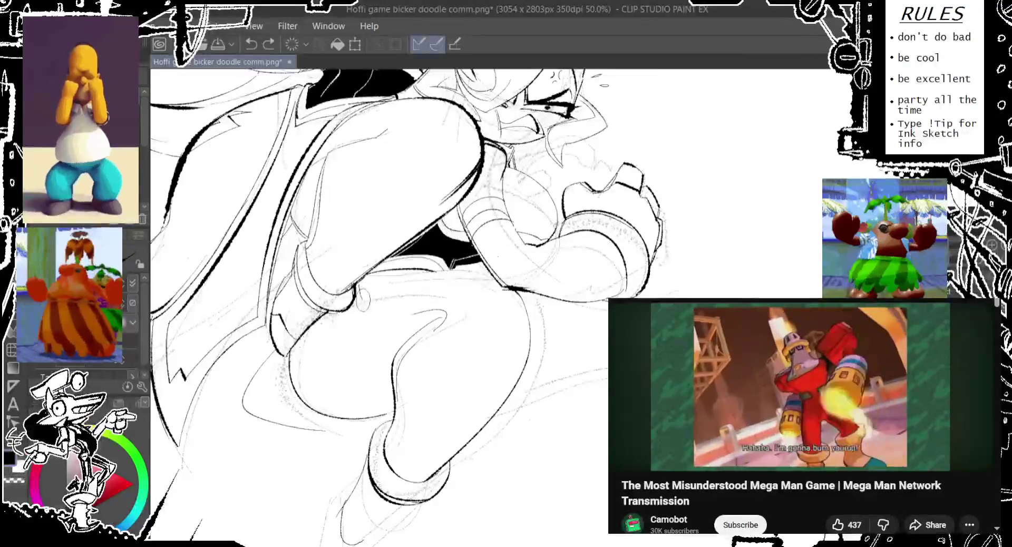
drag(365, 291, 361, 311)
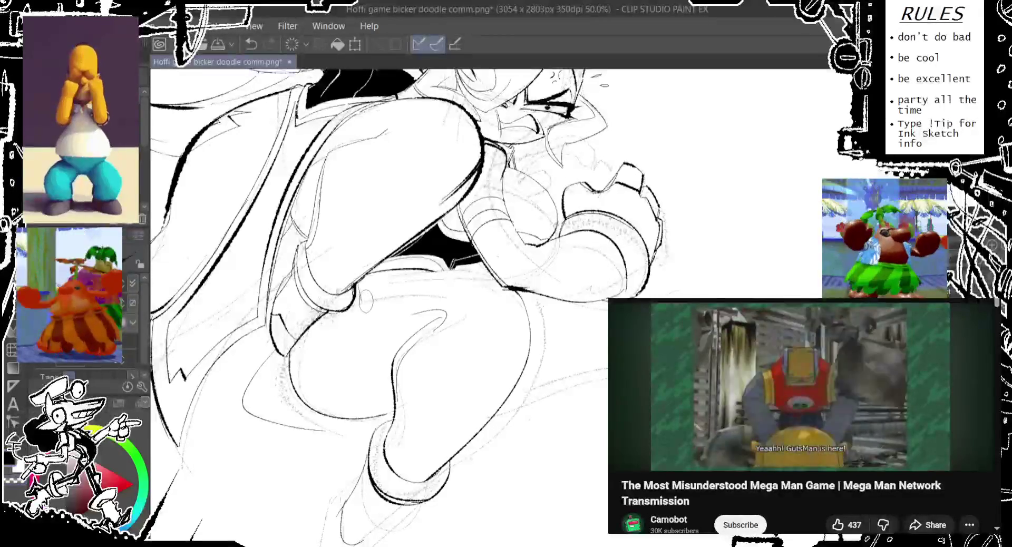
key(ctrl+z)
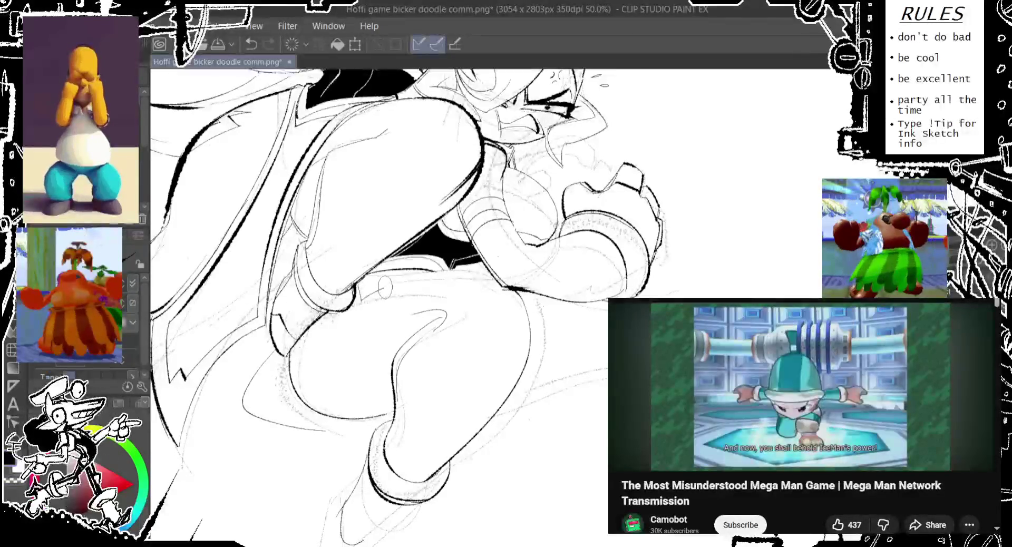
mouse_move(380, 288)
mouse_down()
mouse_move(403, 340)
mouse_move(349, 387)
mouse_up()
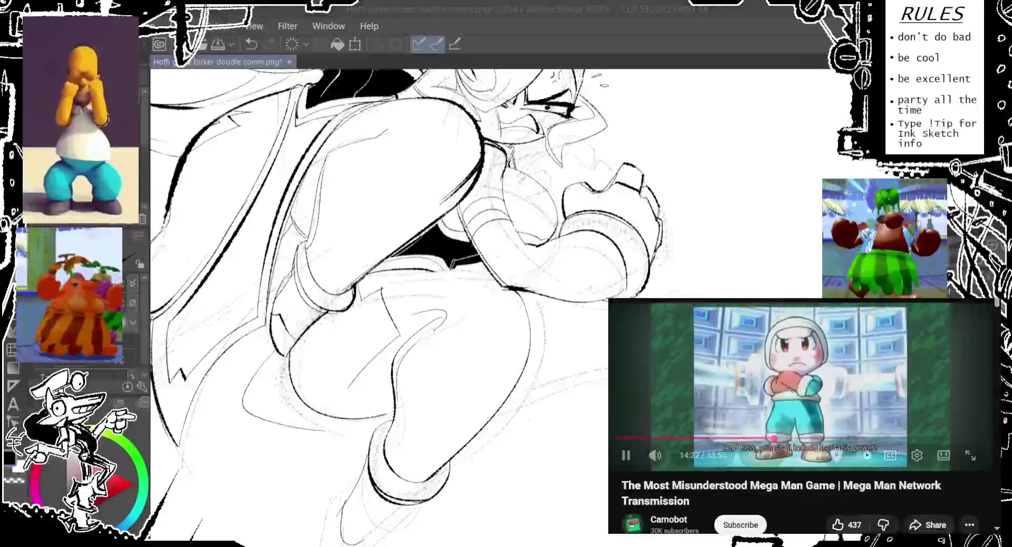
drag(369, 279, 353, 296)
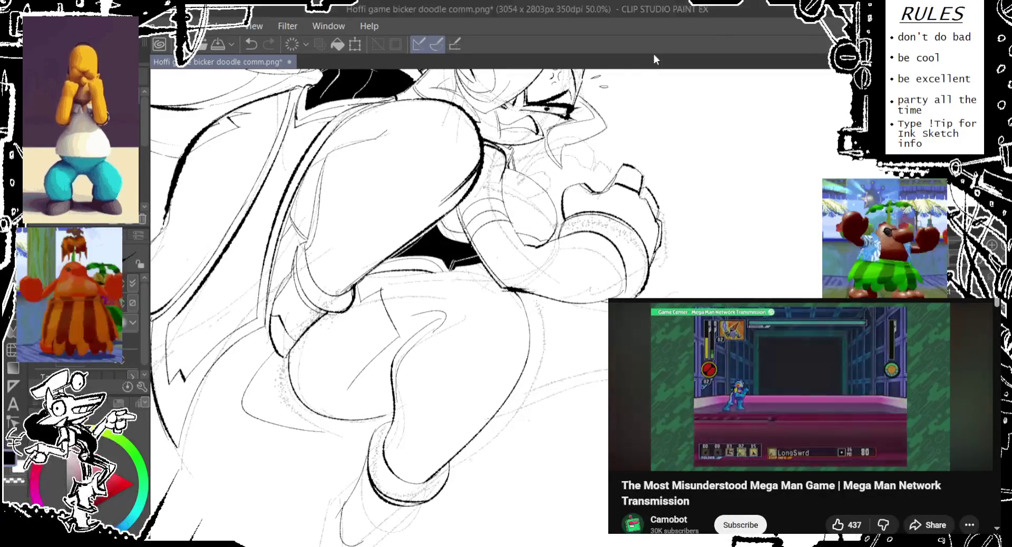
mouse_move(459, 318)
mouse_down()
mouse_move(425, 287)
mouse_move(391, 275)
mouse_up()
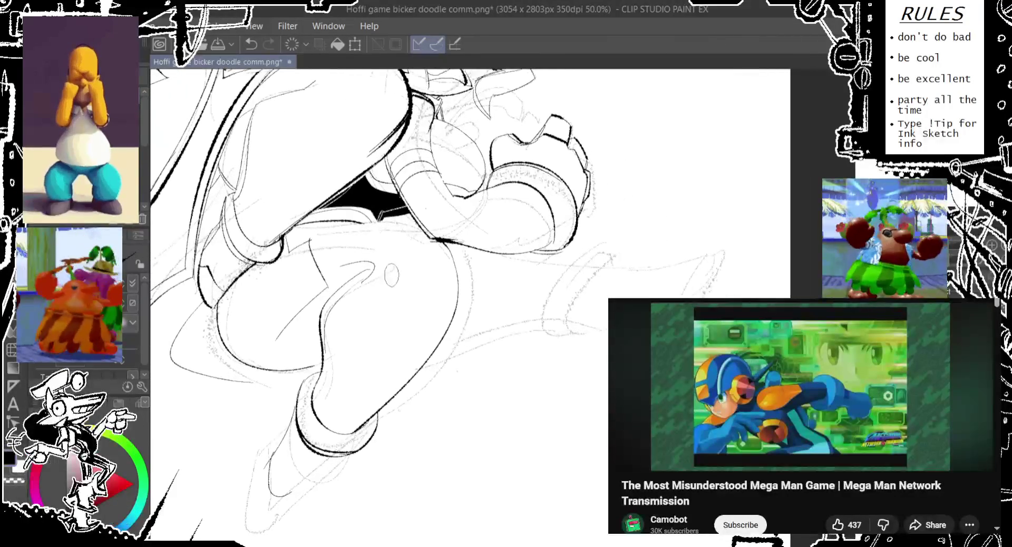
Step: Rotate the view onto the lower leg, undo and redraw its stroke, then pan back to the face
mouse_move(381, 376)
mouse_down()
mouse_move(510, 324)
mouse_move(457, 290)
mouse_up()
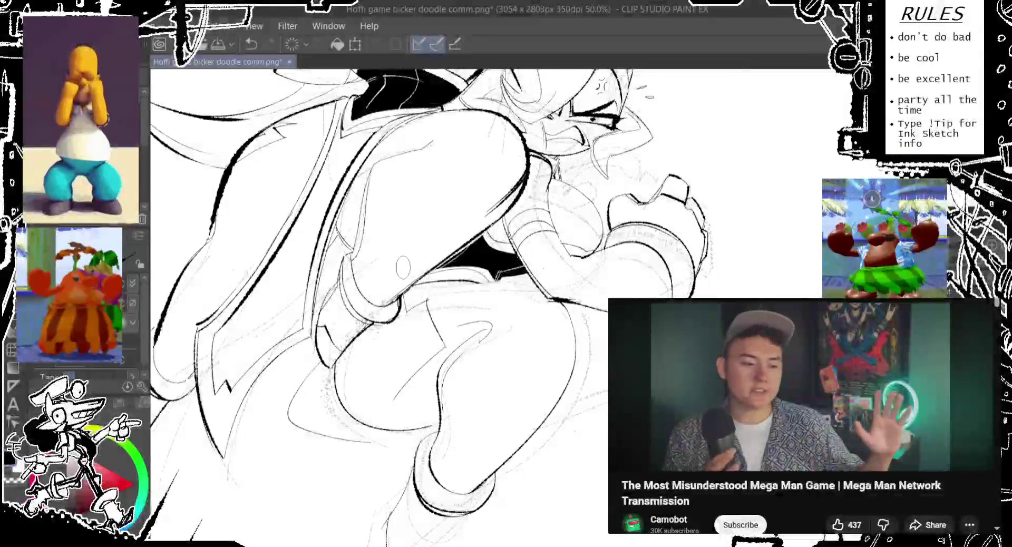
key(ctrl+z)
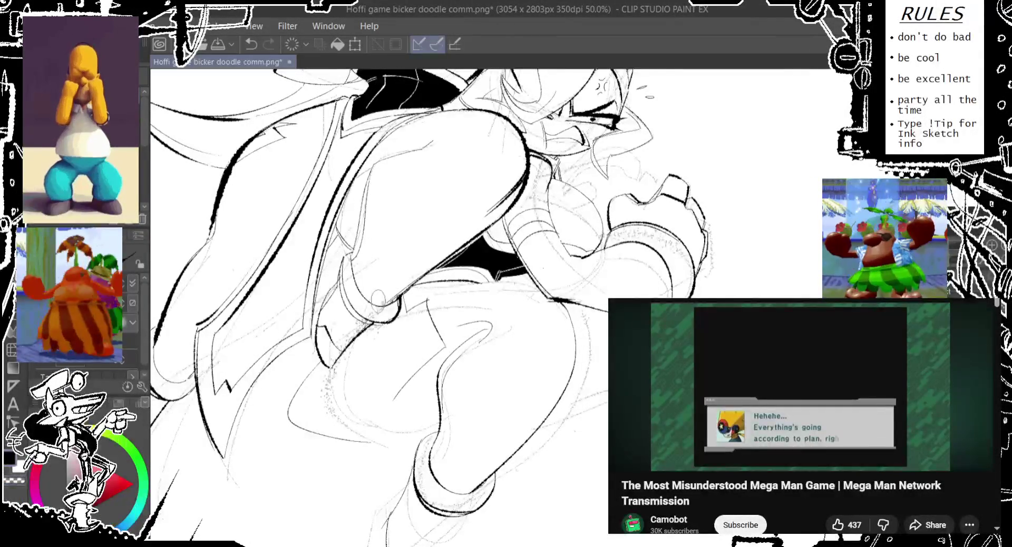
mouse_move(378, 298)
mouse_down()
mouse_move(389, 362)
mouse_move(397, 315)
mouse_up()
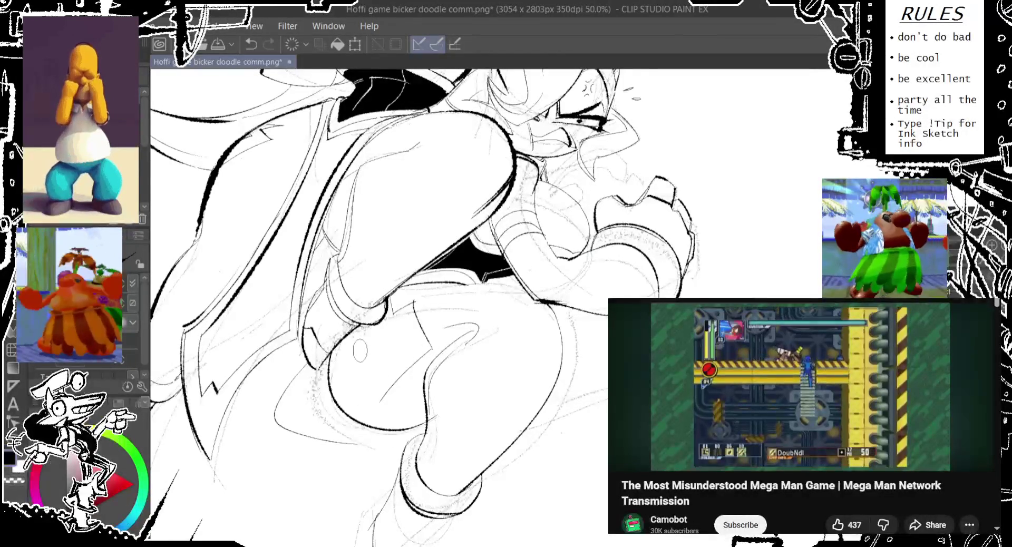
drag(451, 390, 429, 361)
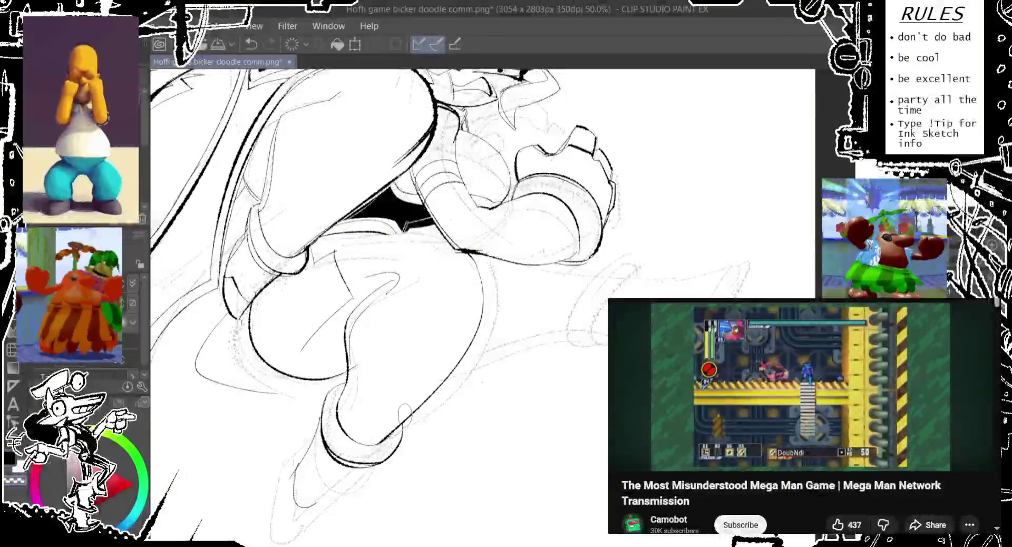
drag(410, 418, 357, 421)
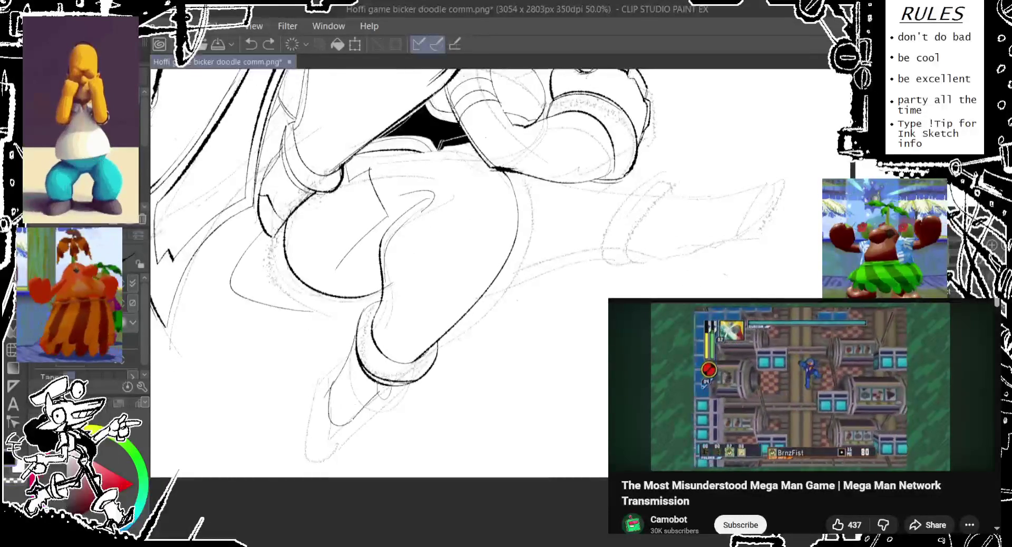
drag(357, 420, 368, 453)
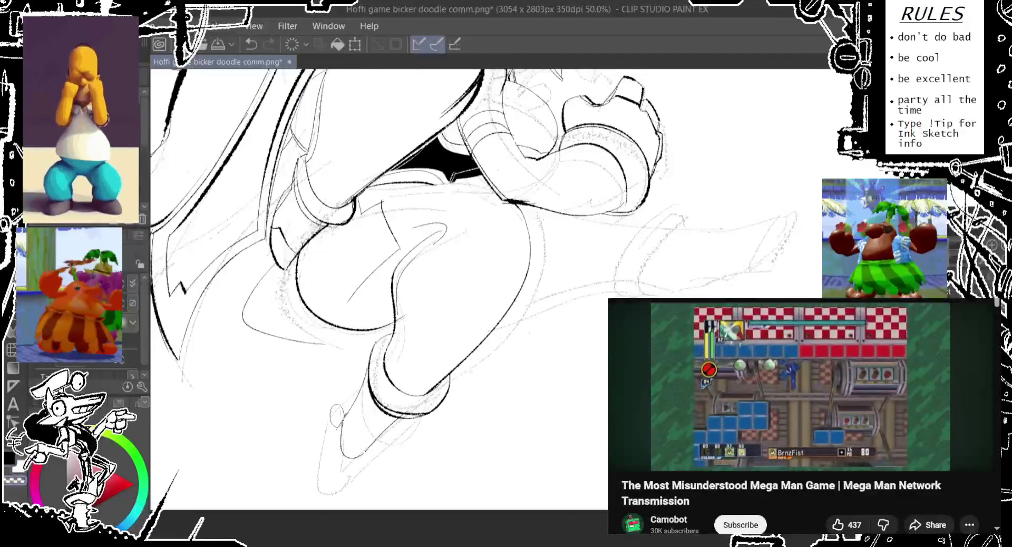
drag(364, 440, 347, 430)
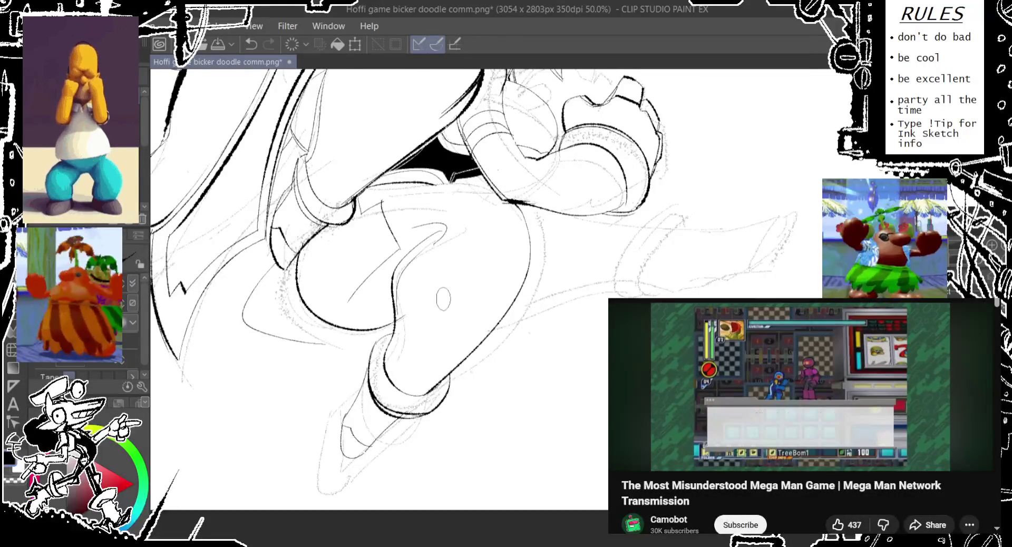
drag(443, 299, 314, 353)
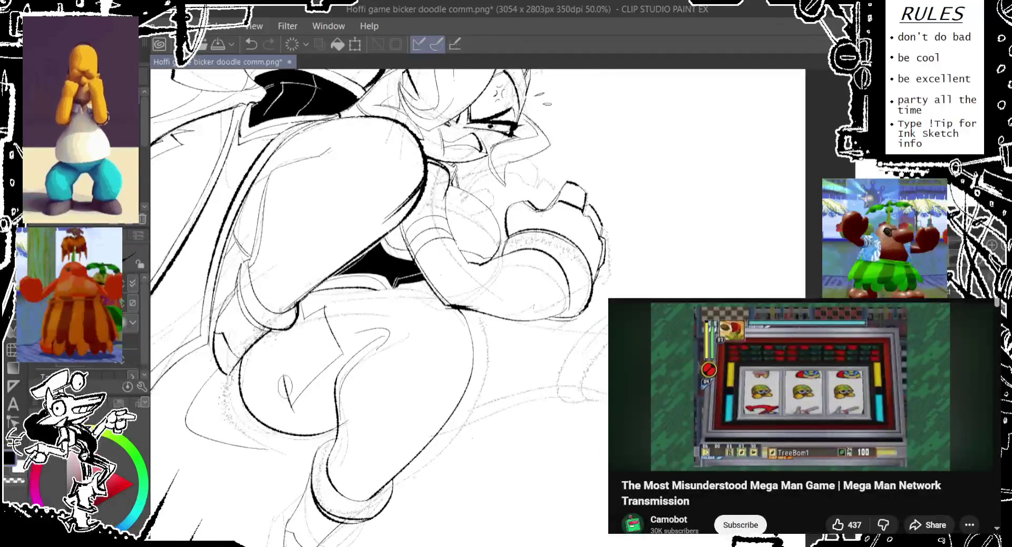
Step: Toggle between the looped and oval thigh strokes, finally leaving the small oval mark undone
key(ctrl+z)
key(ctrl+z)
key(ctrl+z)
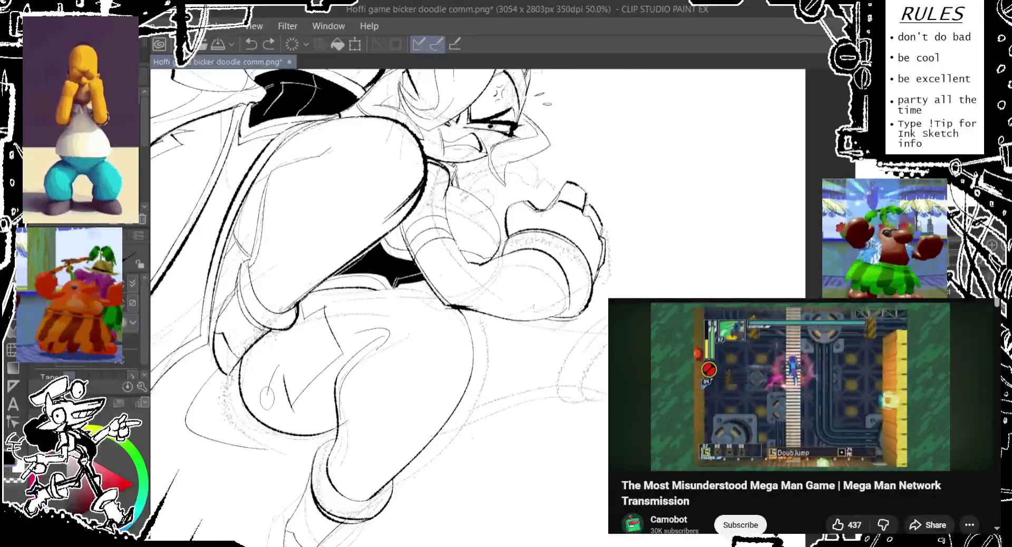
key(ctrl+y)
key(ctrl+y)
key(ctrl+y)
key(ctrl+y)
key(ctrl+z)
key(ctrl+z)
key(ctrl+y)
key(ctrl+y)
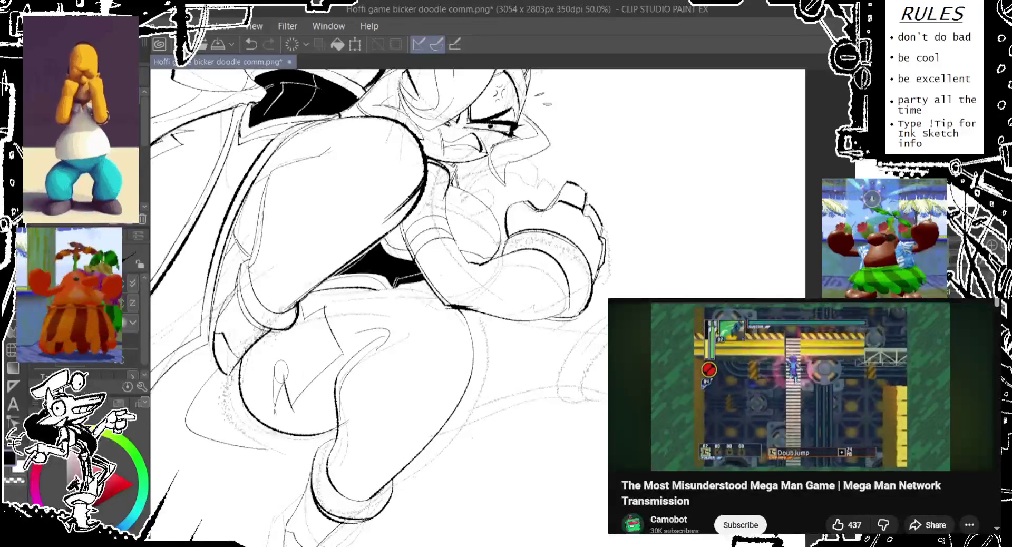
key(ctrl+z)
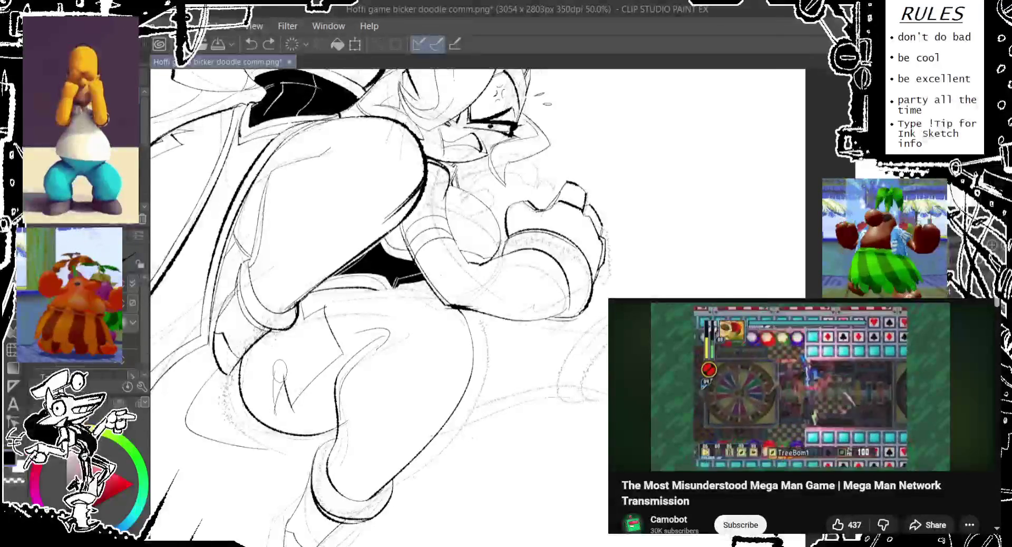
key(ctrl+z)
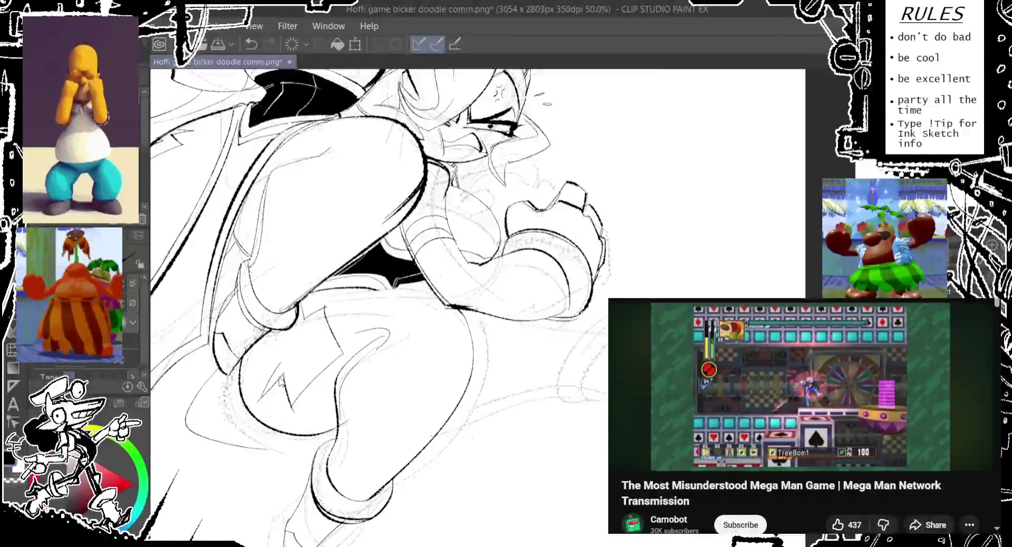
key(ctrl+z)
key(ctrl+z)
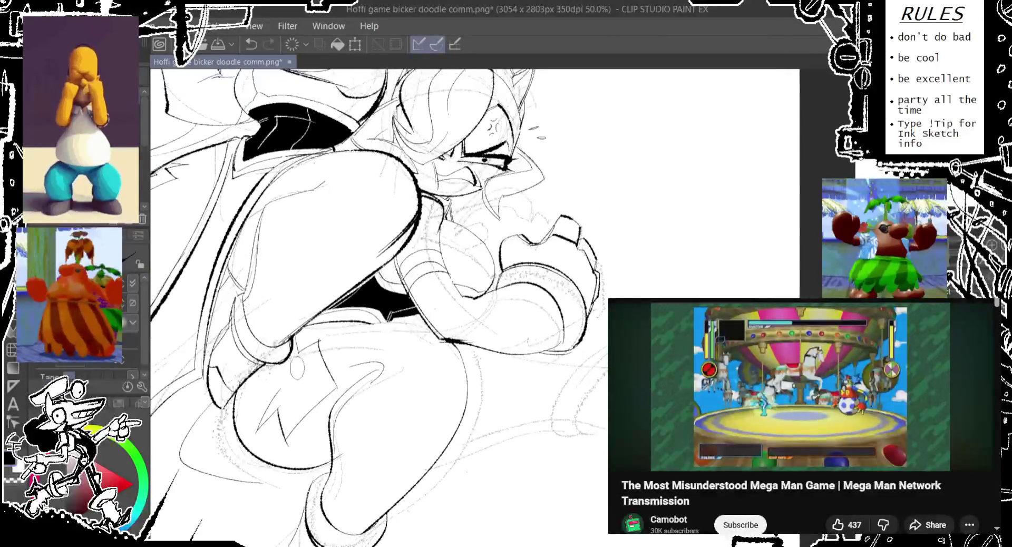
key(ctrl+z)
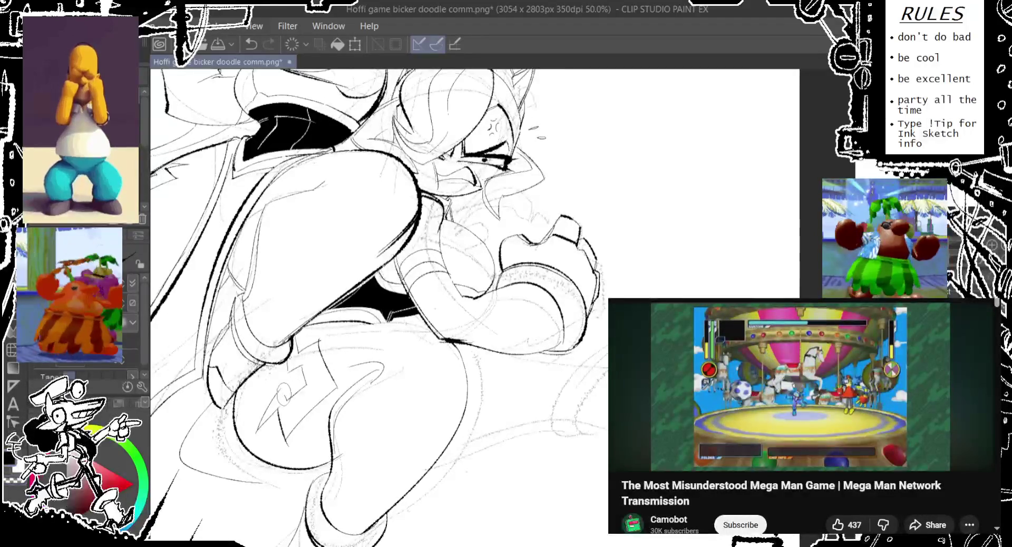
Step: Replace the spiral with a small oval mark on the thigh and compare it with undo/redo
key(ctrl+z)
drag(318, 348, 320, 336)
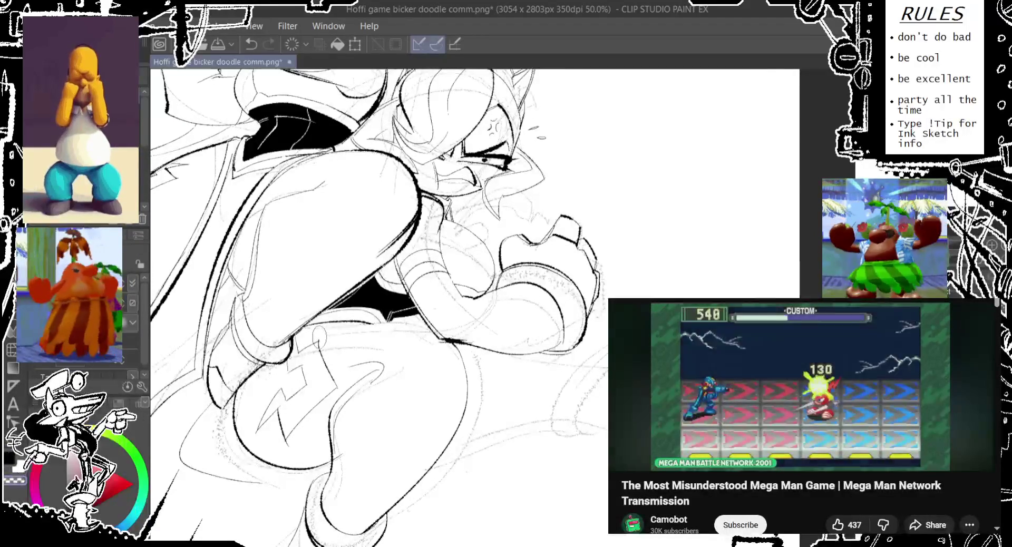
key(asciicircum)
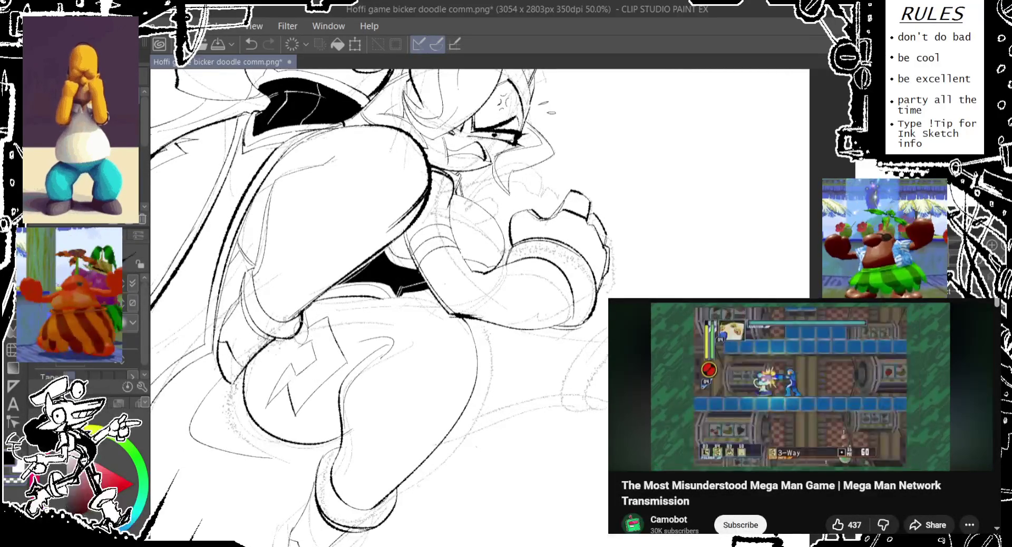
key(ctrl+z)
key(ctrl+y)
key(ctrl+z)
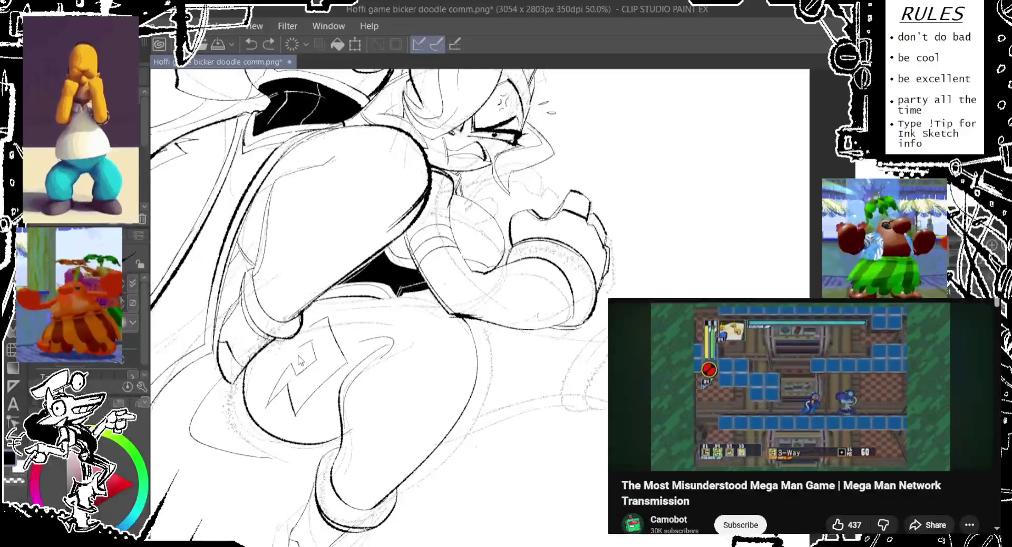
key(ctrl+y)
key(ctrl+y)
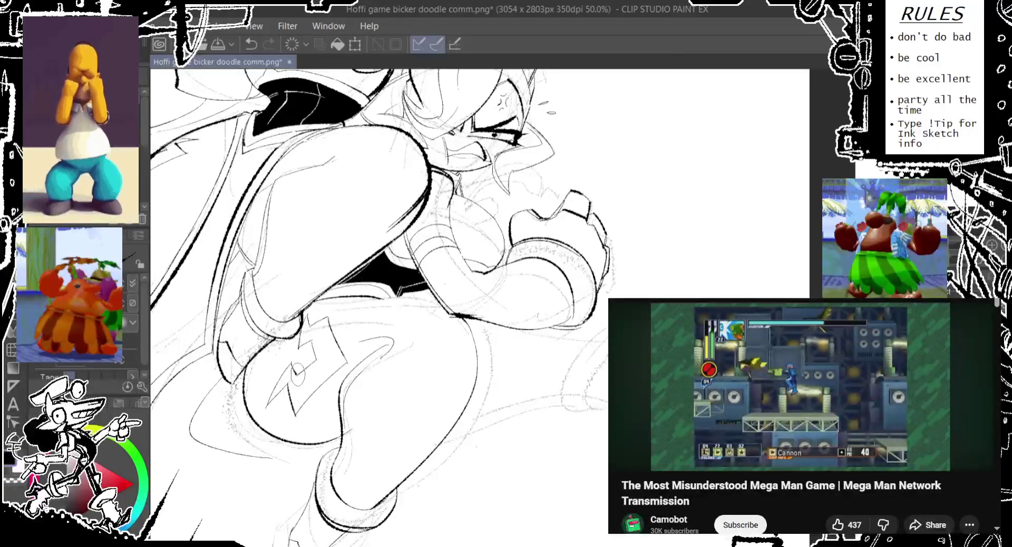
Step: Try the small looped oval mark at several spots on the thigh, undoing each attempt
drag(275, 389, 267, 407)
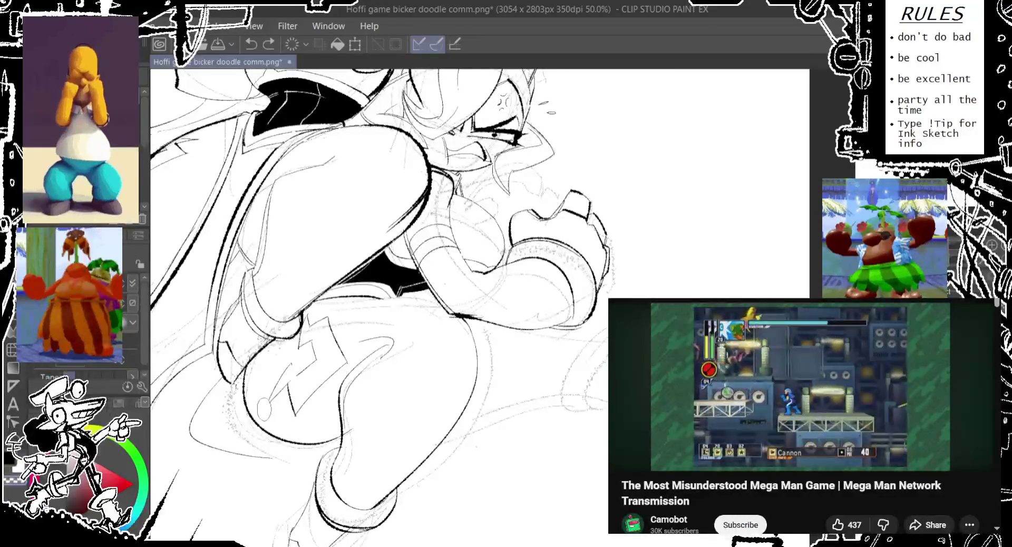
key(ctrl+z)
drag(291, 359, 266, 409)
key(ctrl+z)
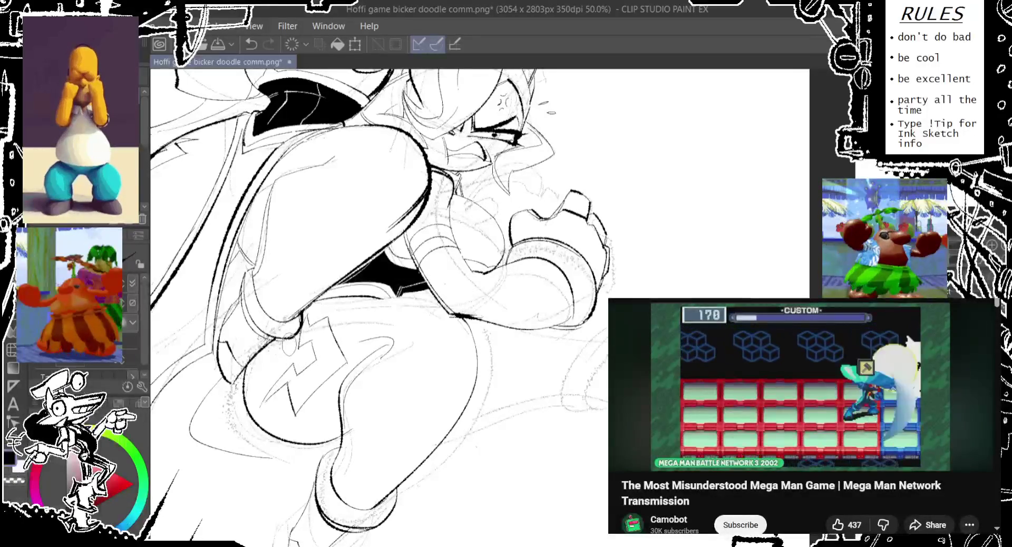
key(ctrl+z)
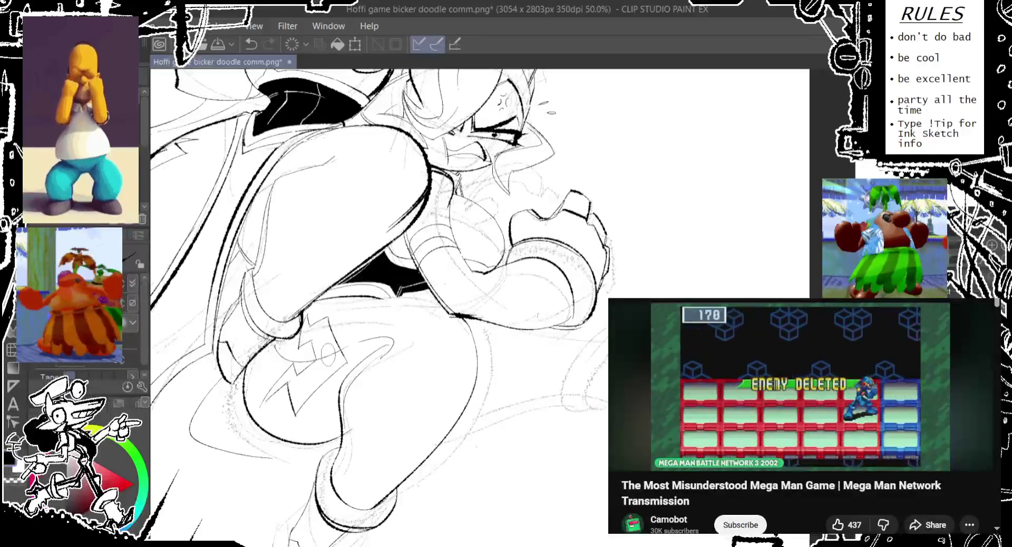
drag(369, 337, 376, 352)
key(ctrl+z)
mouse_move(289, 414)
mouse_down()
mouse_move(283, 430)
mouse_move(299, 420)
mouse_up()
key(ctrl+z)
Step: Keep redrawing the oval mark in new positions and shapes, ending with a diagonal slash
drag(313, 379, 295, 385)
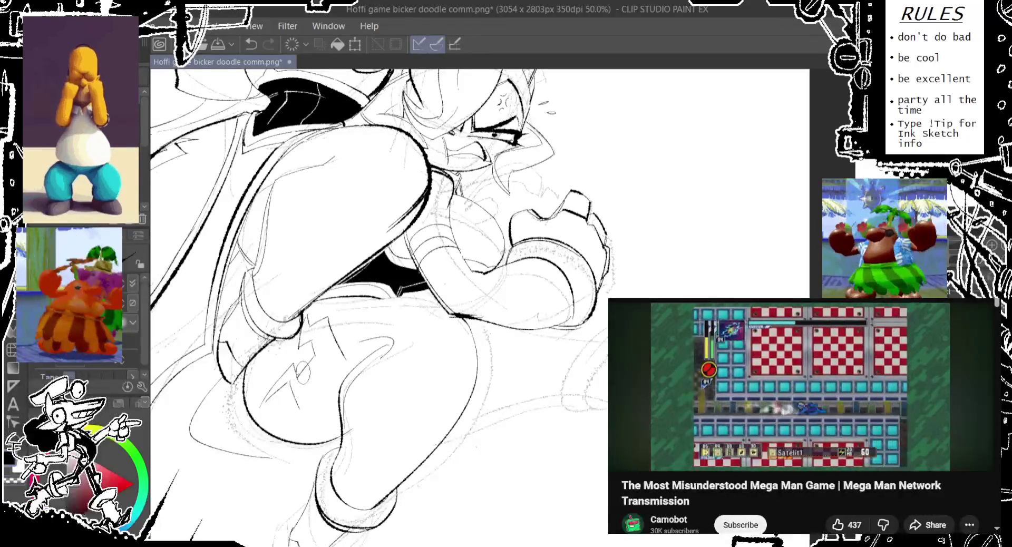
key(ctrl+z)
drag(321, 349, 300, 414)
key(ctrl+z)
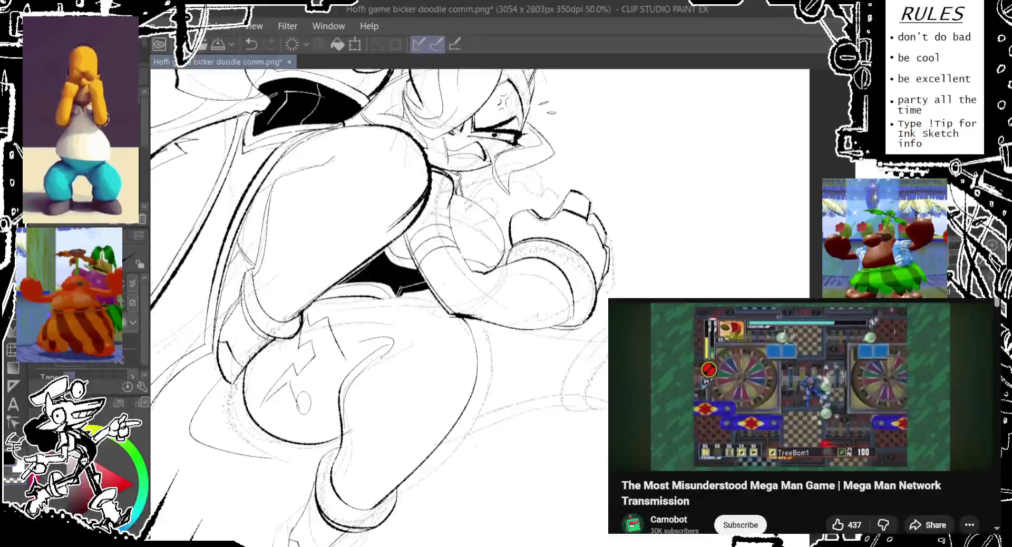
key(ctrl+z)
drag(354, 342, 344, 362)
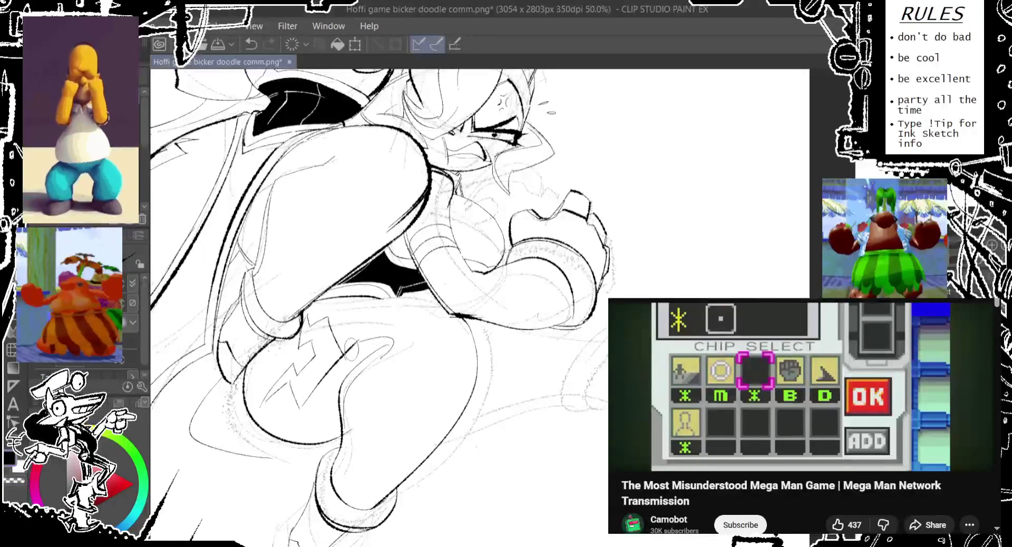
key(ctrl+z)
drag(306, 396, 300, 417)
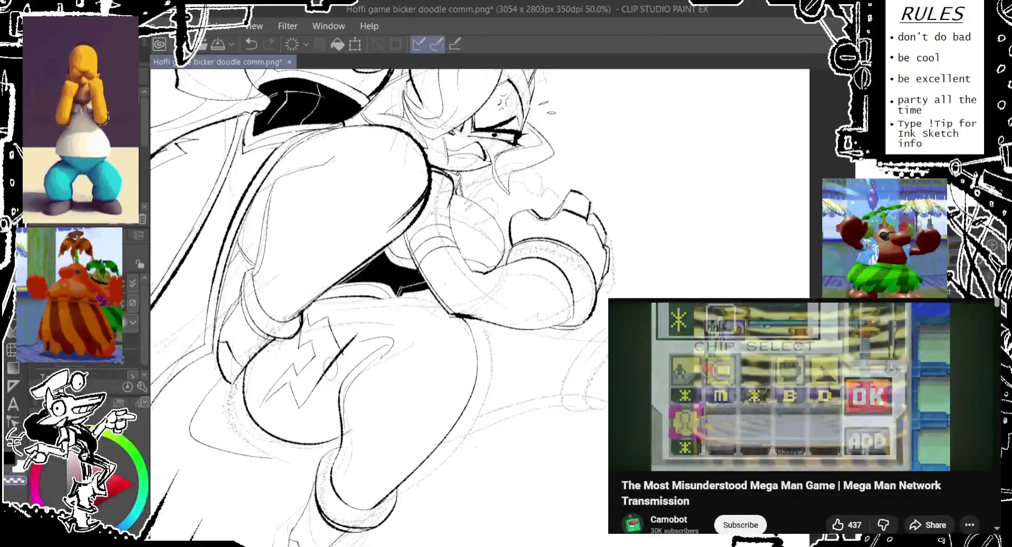
key(ctrl+z)
drag(348, 332, 304, 408)
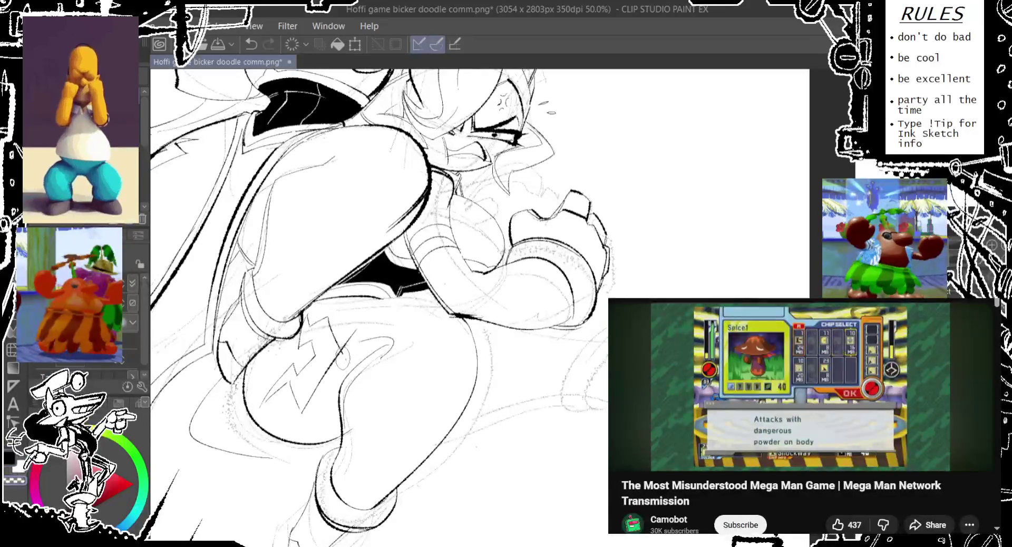
Step: Ink the lightning-bolt emblem on the shorts with the small oval and loop beside it
key(ctrl+z)
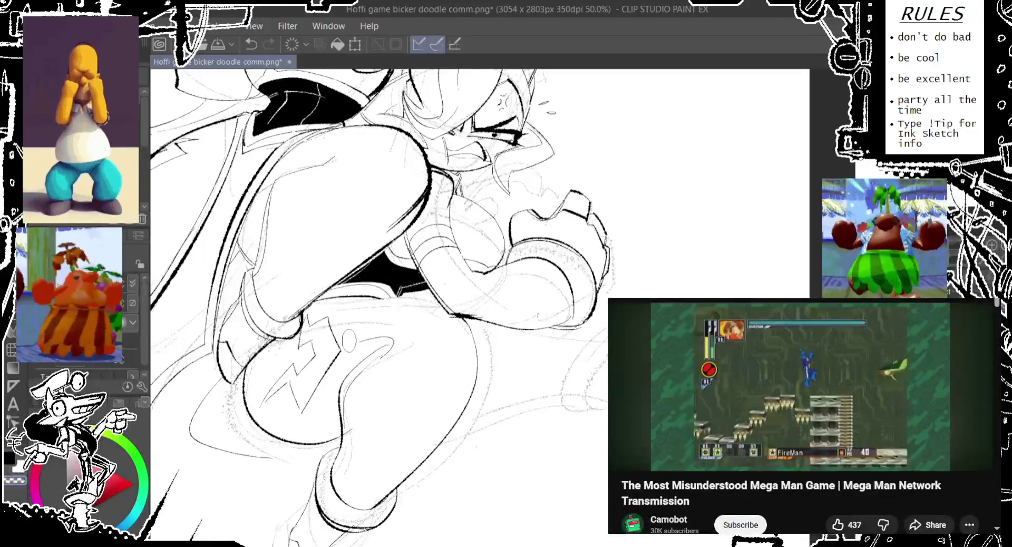
drag(312, 348, 290, 371)
drag(316, 303, 288, 364)
key(ctrl+z)
mouse_move(317, 319)
mouse_down()
mouse_move(290, 364)
mouse_move(359, 369)
mouse_up()
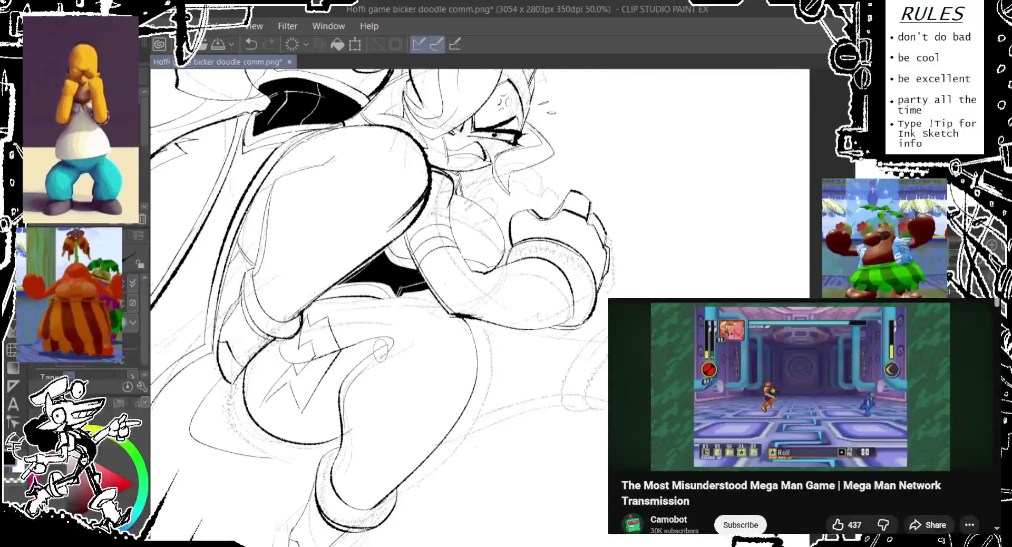
drag(390, 338, 377, 359)
mouse_move(417, 291)
mouse_down()
mouse_move(408, 304)
mouse_move(356, 314)
mouse_up()
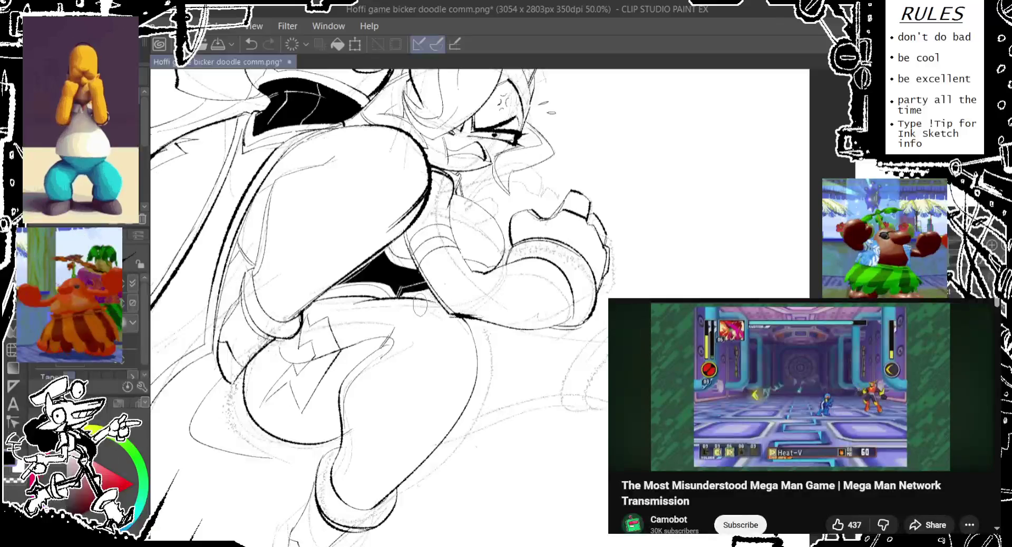
drag(442, 300, 439, 316)
Step: Place a small oval detail lower on the leg after a couple of misplaced tries
drag(421, 264, 359, 217)
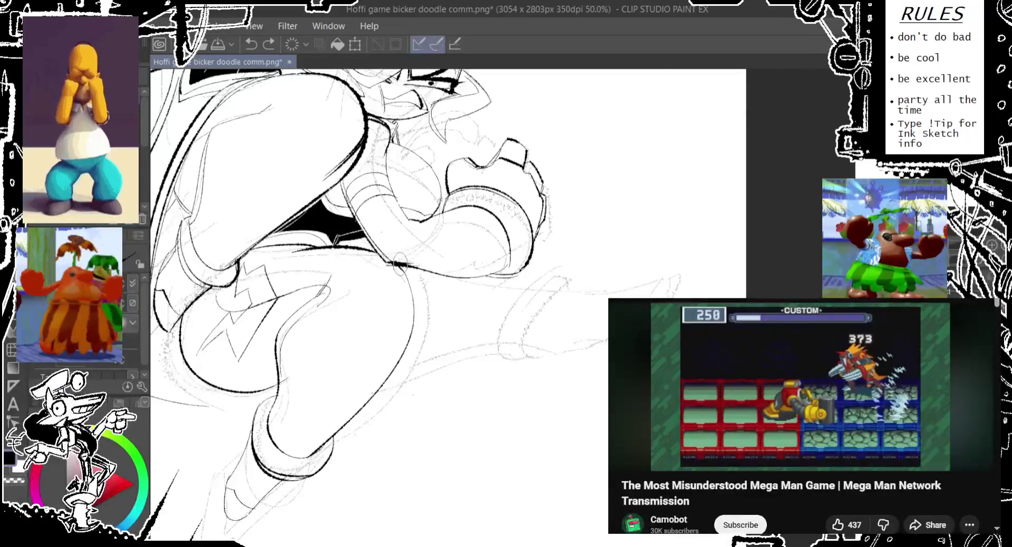
drag(372, 360, 369, 383)
key(ctrl+z)
drag(340, 429, 337, 449)
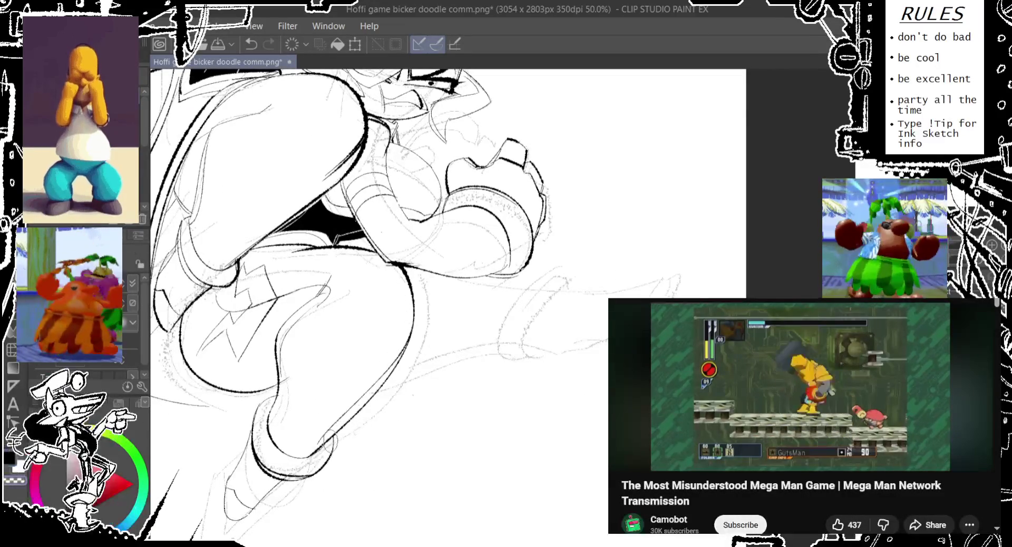
key(ctrl+z)
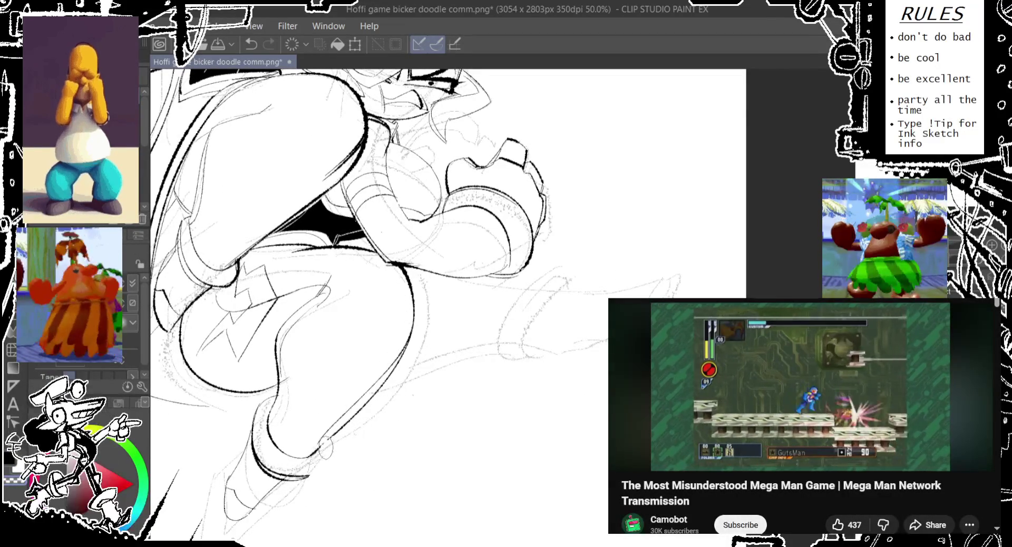
mouse_move(321, 438)
mouse_down()
mouse_move(318, 458)
mouse_move(402, 307)
mouse_move(373, 308)
mouse_up()
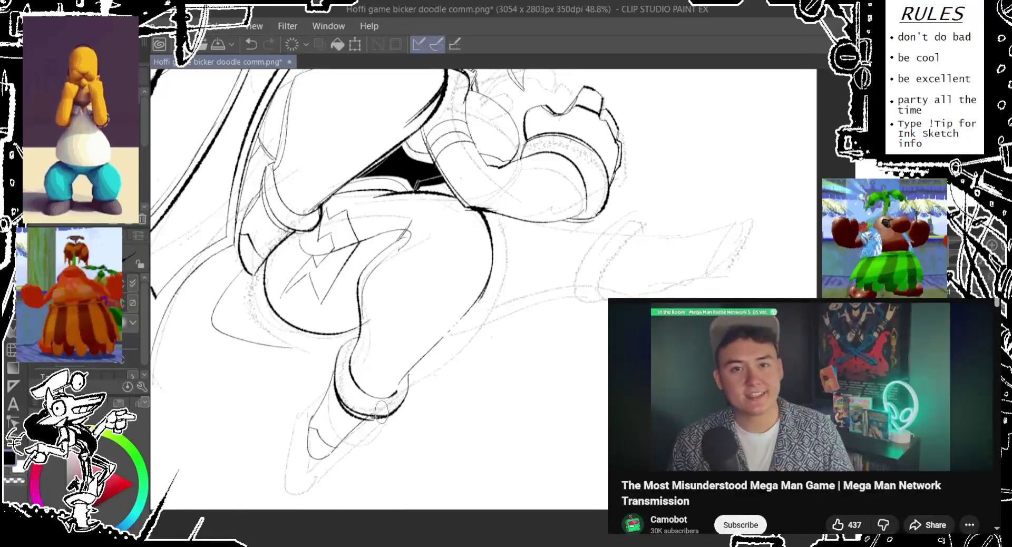
Step: Ink the lower leg outline, then take both lower-leg strokes back off
scroll(413, 389, down, 2)
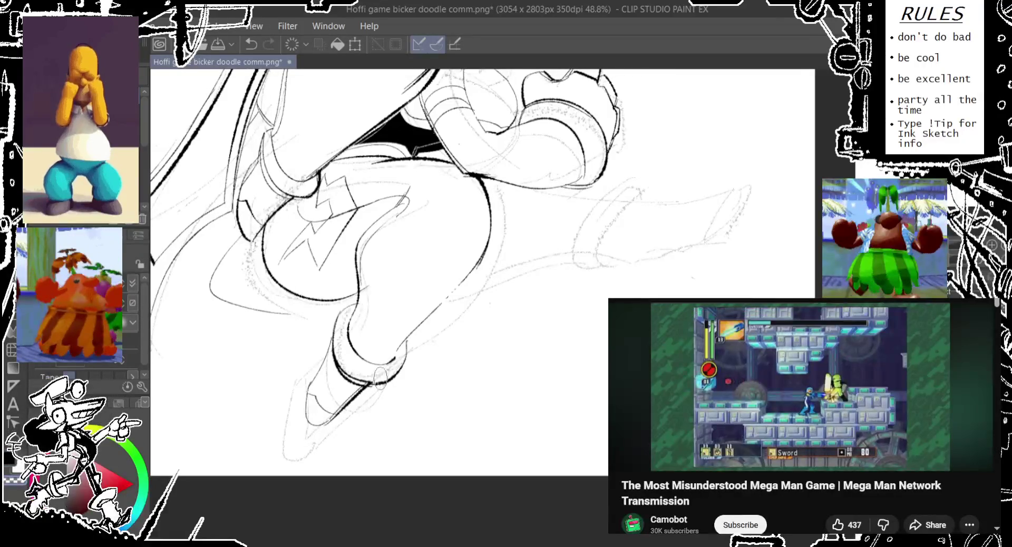
scroll(379, 379, up, 3)
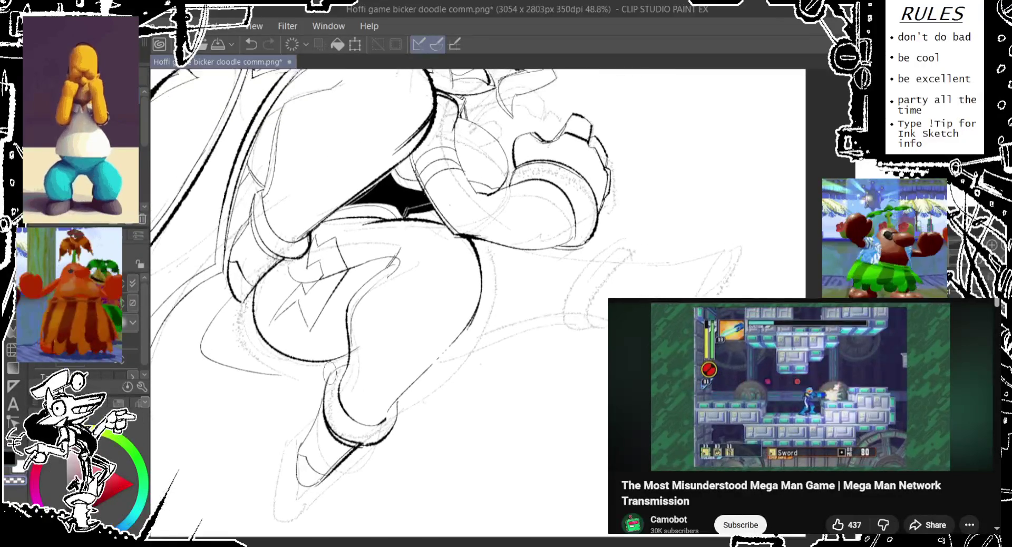
key(ctrl+z)
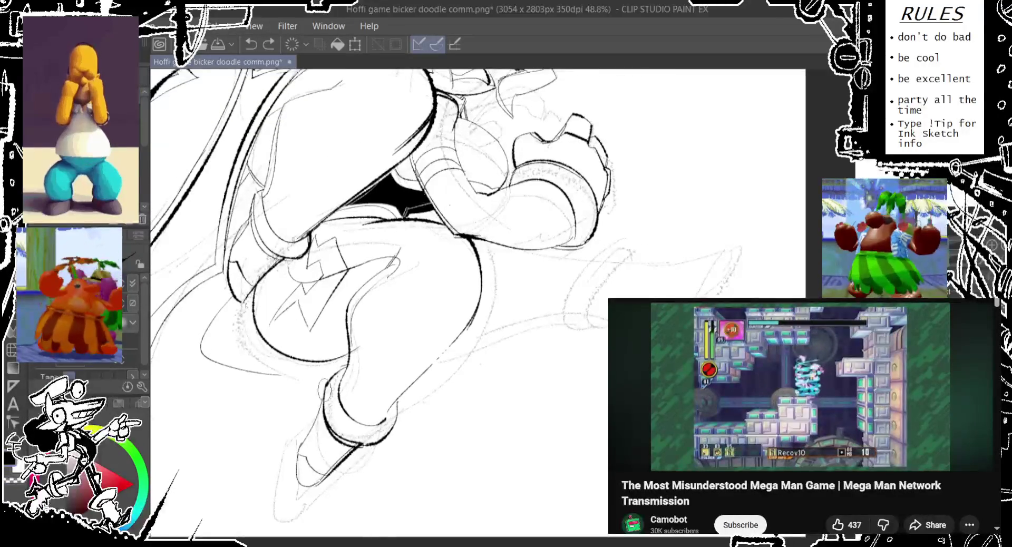
drag(339, 372, 353, 432)
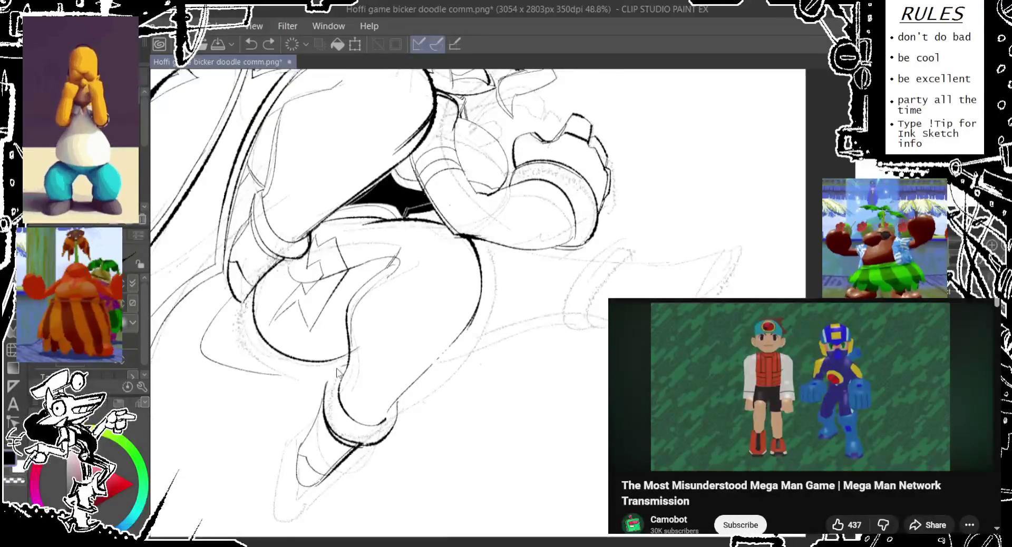
key(ctrl+z)
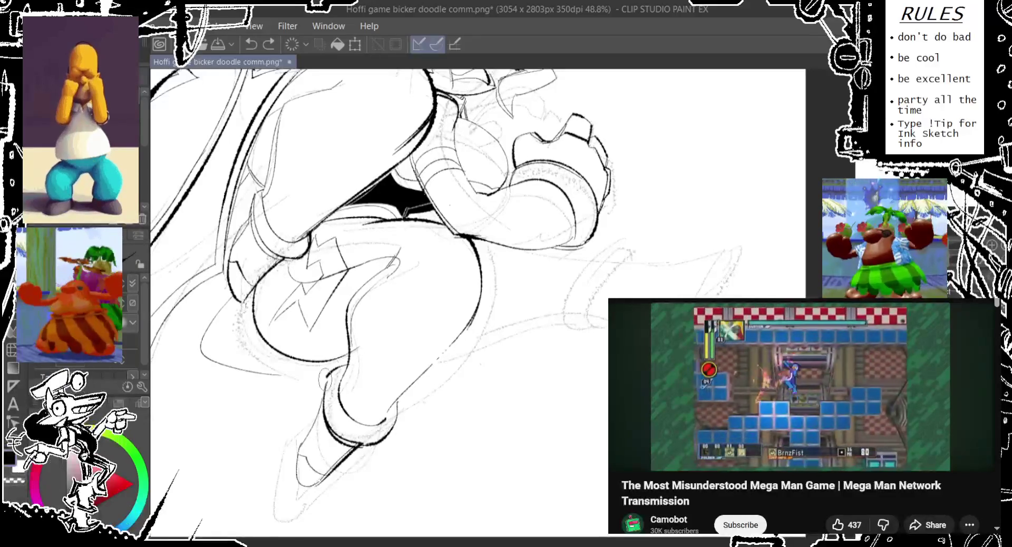
key(ctrl+z)
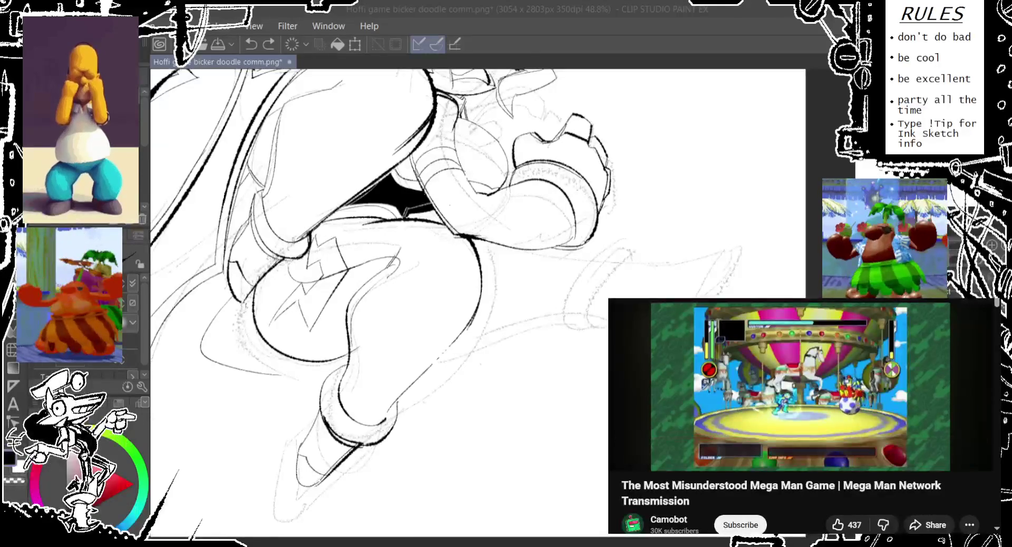
Step: Pause and resume the YouTube video, then scroll the page down and back up
key(space)
key(space)
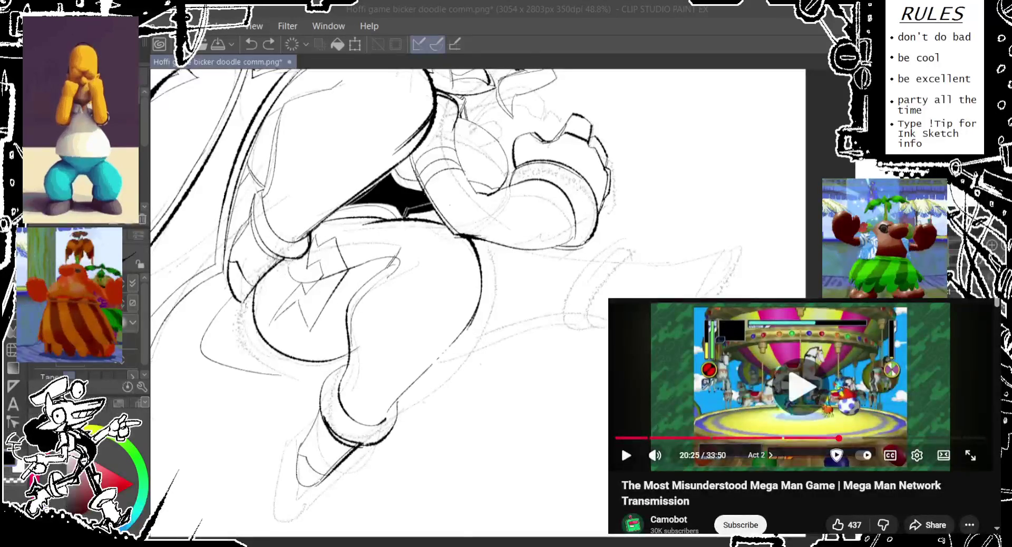
key(space)
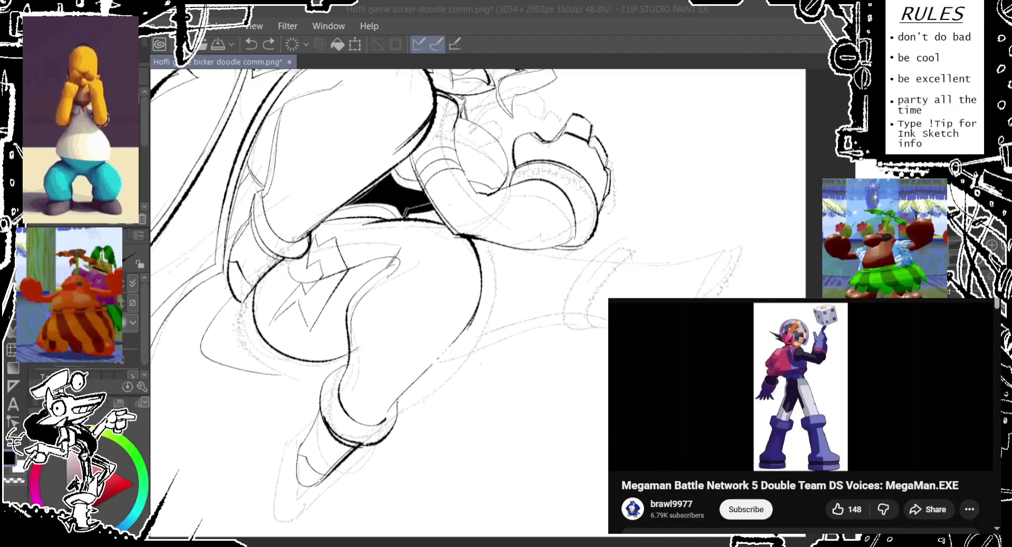
scroll(801, 416, down, 1)
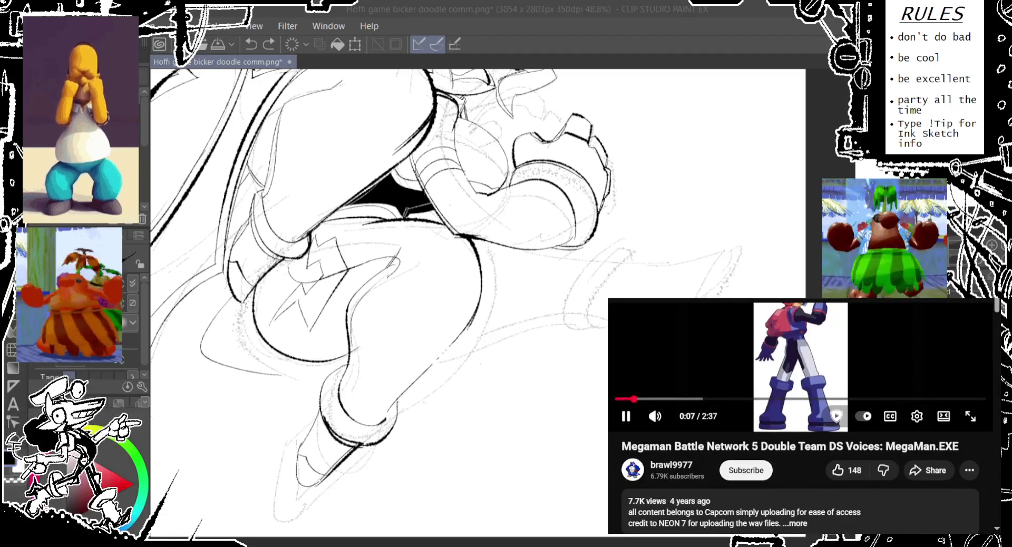
scroll(802, 416, up, 1)
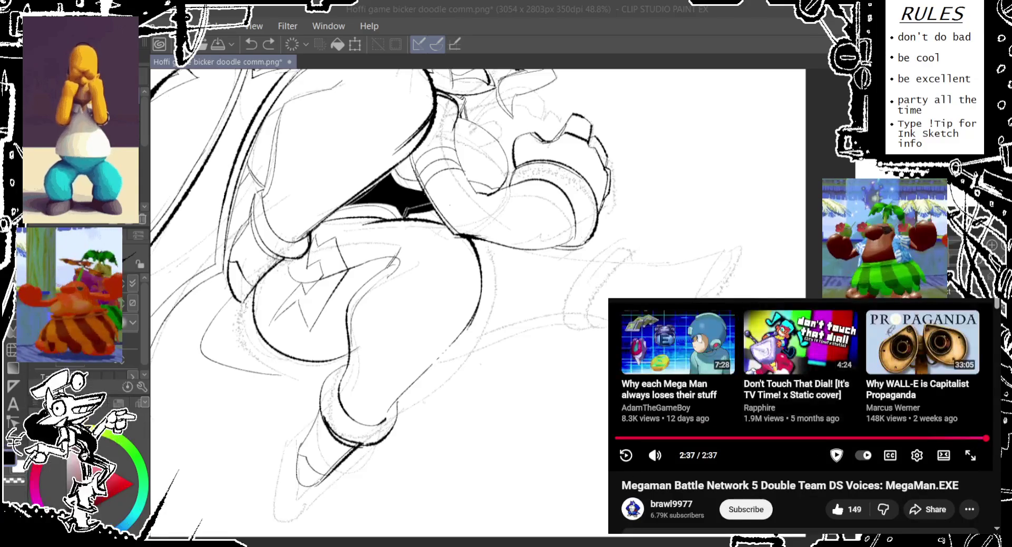
Step: Scroll through the YouTube page to find 'The Most Misunderstood Mega Man Game' video
scroll(801, 417, down, 1)
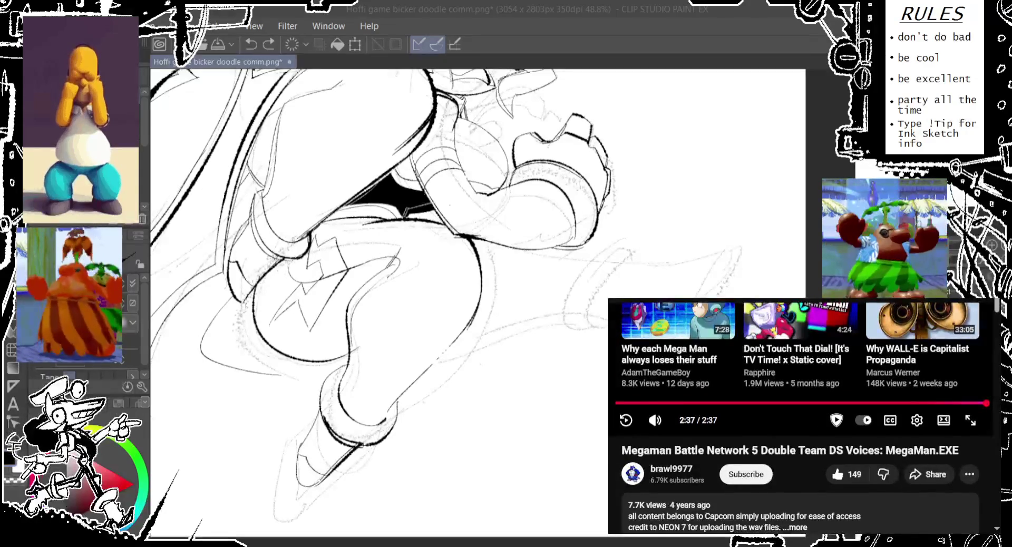
scroll(801, 416, down, 1)
scroll(801, 417, up, 1)
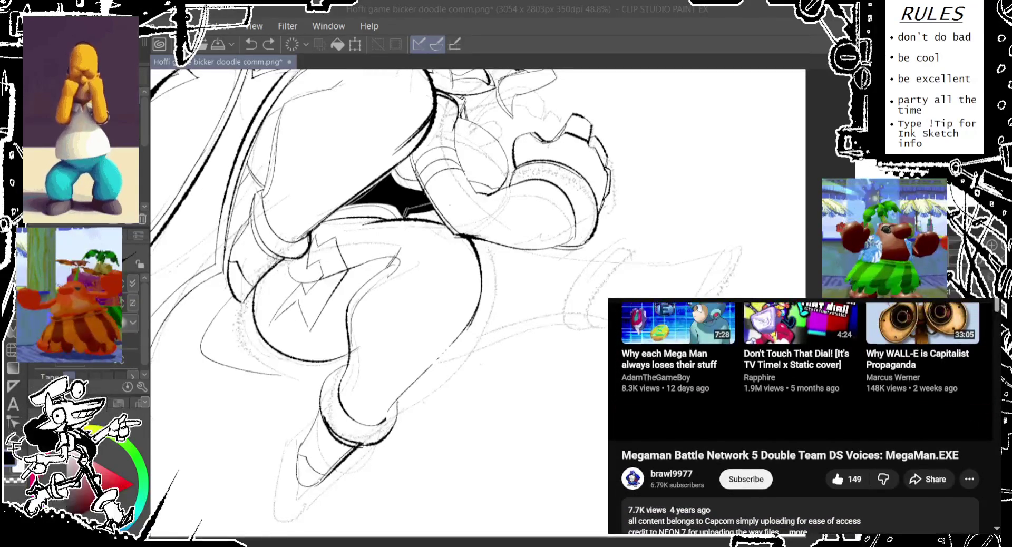
scroll(801, 419, up, 1)
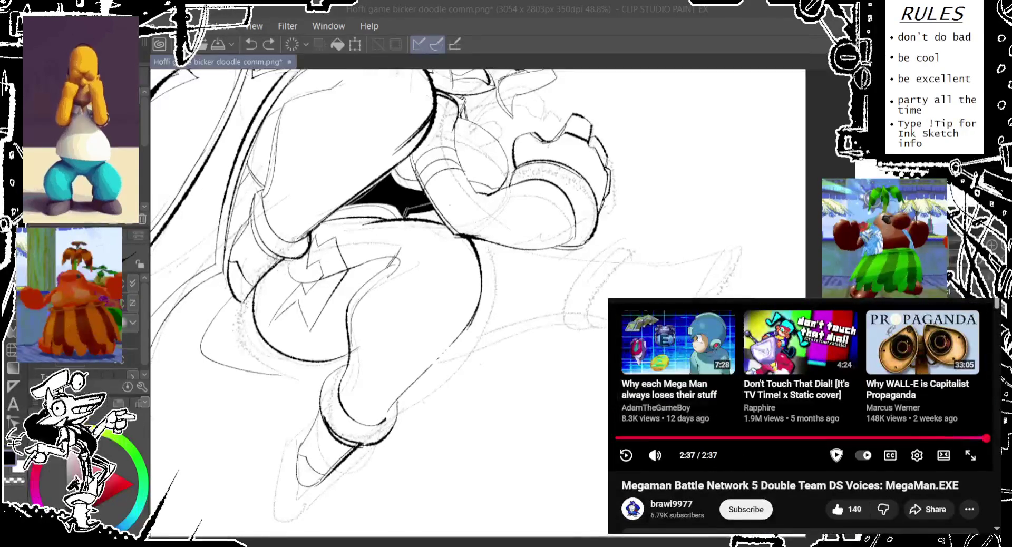
scroll(801, 417, down, 3)
scroll(801, 416, down, 2)
scroll(801, 416, down, 2)
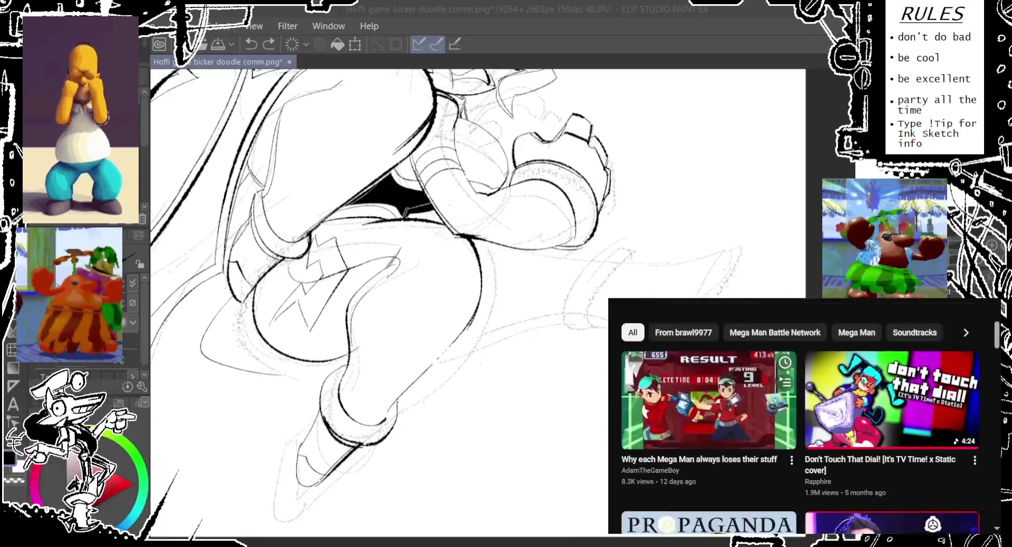
scroll(800, 417, down, 2)
scroll(800, 416, down, 3)
scroll(801, 417, down, 2)
scroll(801, 417, down, 2)
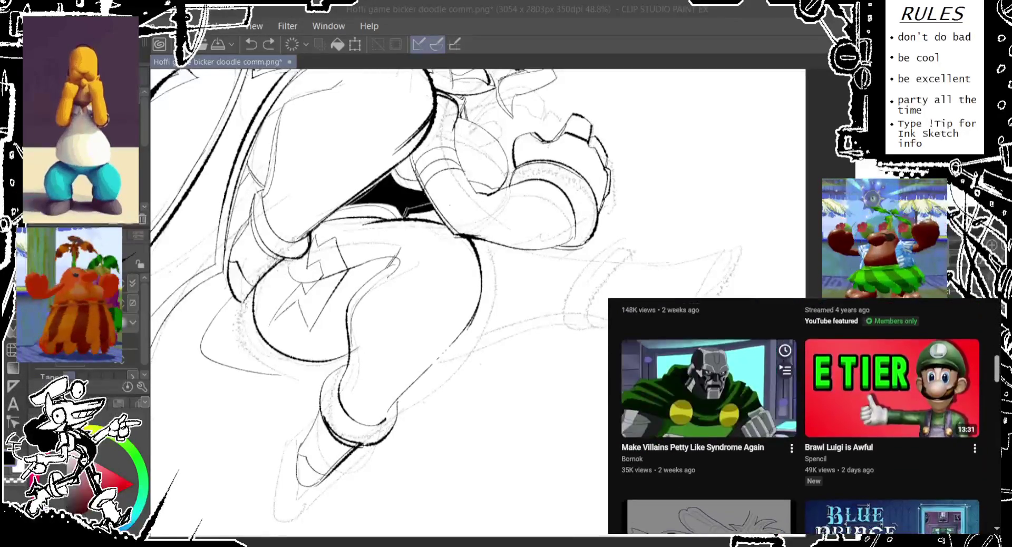
scroll(800, 416, down, 1)
scroll(801, 416, up, 10)
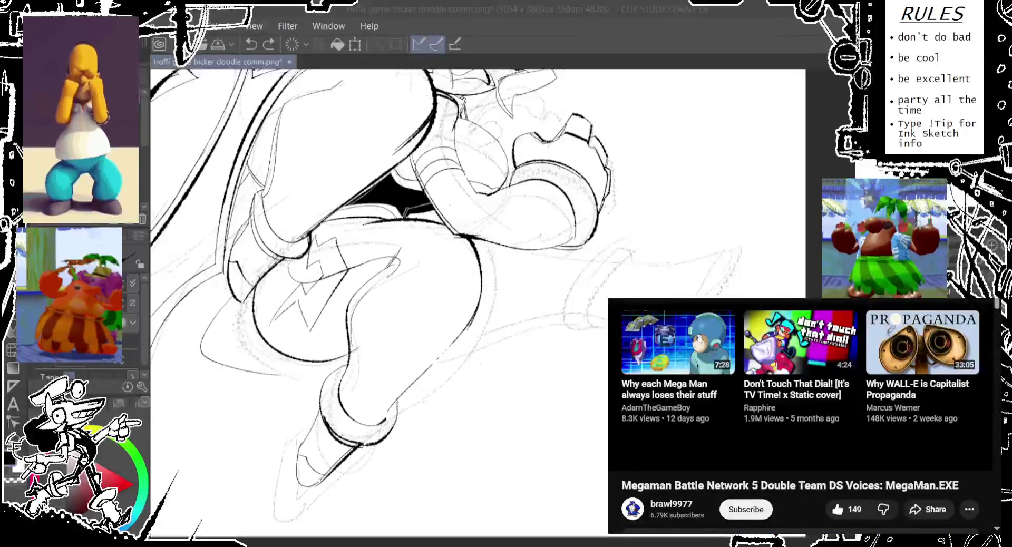
scroll(801, 416, up, 5)
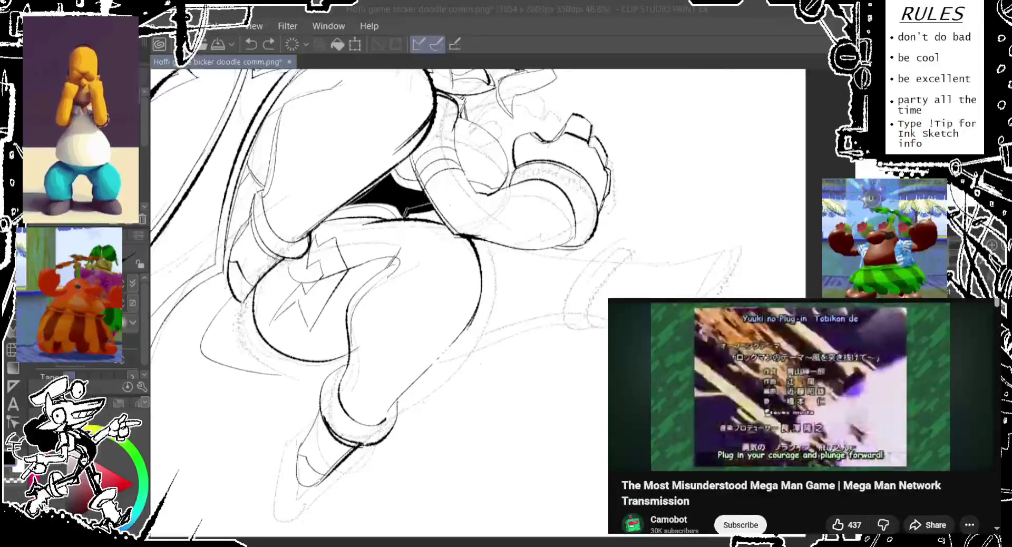
Step: Recentre the view near the fist and ink a long line extending right across the lower area
mouse_move(424, 335)
mouse_down()
mouse_move(406, 348)
mouse_move(482, 354)
mouse_move(406, 268)
mouse_up()
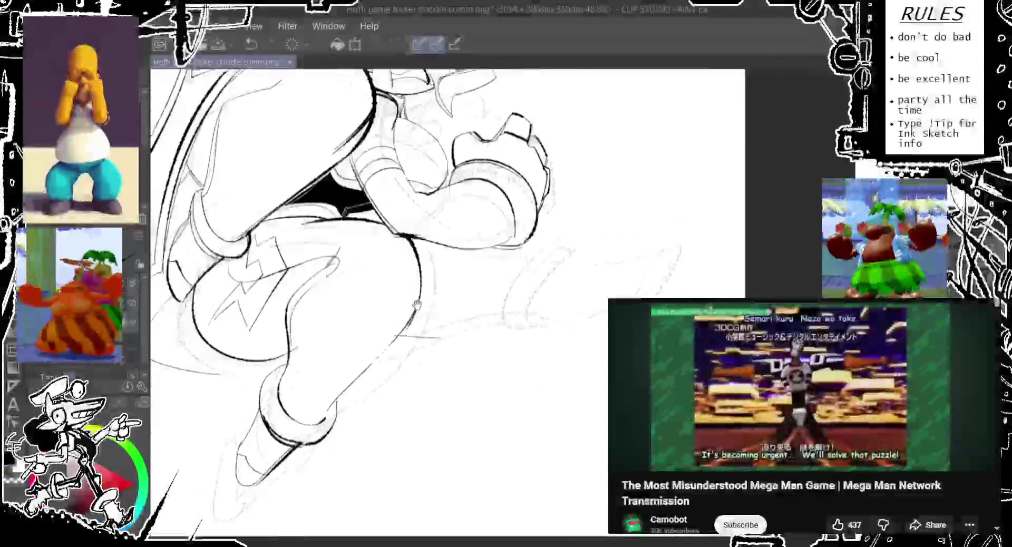
mouse_move(406, 267)
mouse_down()
mouse_move(328, 262)
mouse_move(449, 190)
mouse_move(479, 229)
mouse_move(478, 154)
mouse_move(407, 275)
mouse_up()
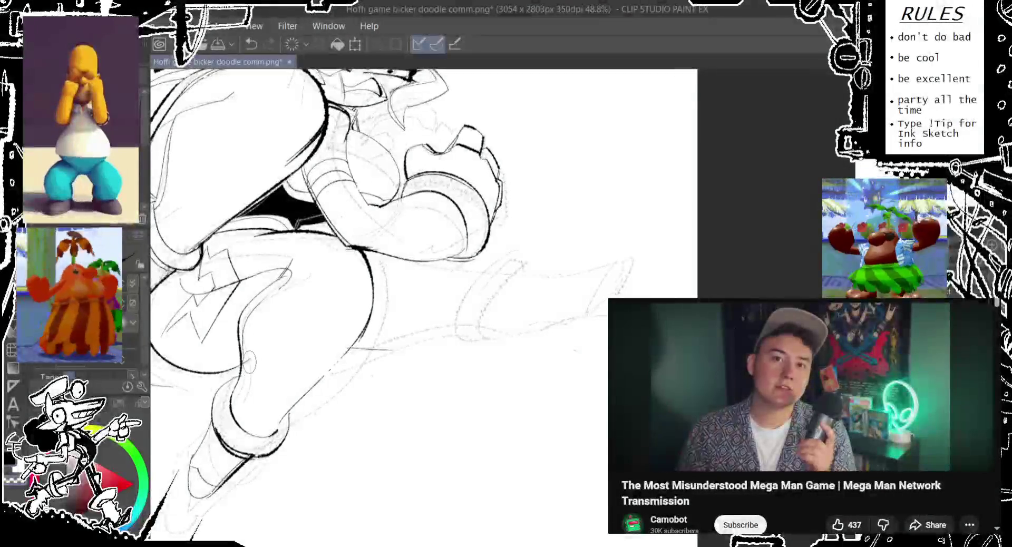
drag(408, 274, 361, 293)
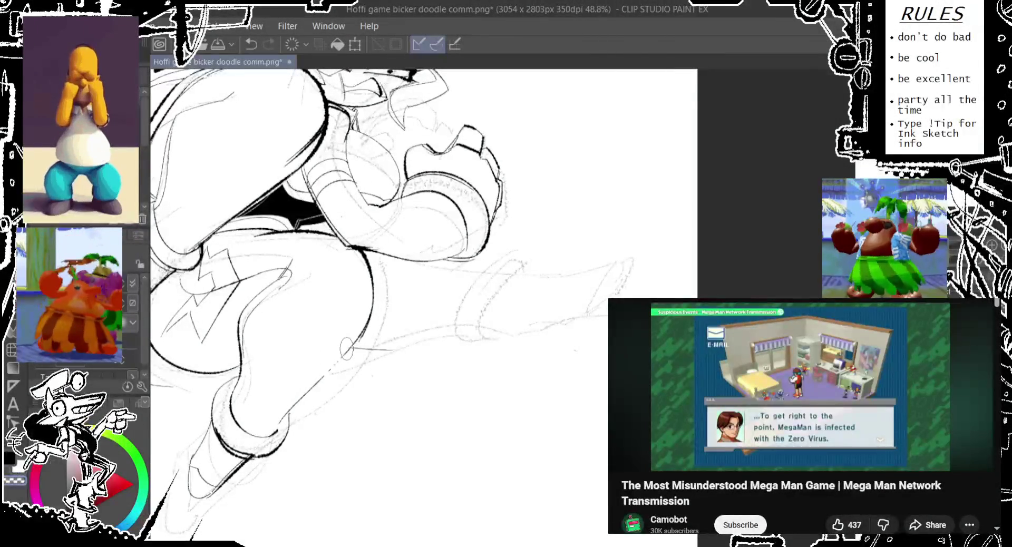
drag(359, 343, 418, 367)
drag(348, 252, 559, 396)
key(ctrl+z)
mouse_move(438, 359)
mouse_down()
mouse_move(607, 405)
mouse_move(392, 405)
mouse_move(593, 415)
mouse_move(557, 395)
mouse_up()
Step: Swap the lower long stroke for a short stroke near the small oval, then view the lower legs
key(ctrl+z)
key(ctrl+z)
drag(556, 396, 606, 417)
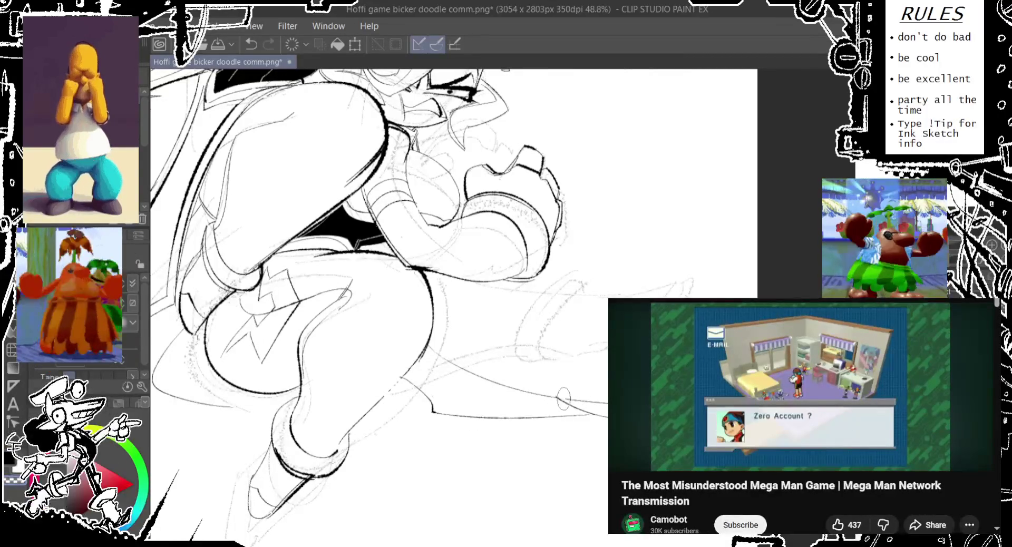
key(ctrl+z)
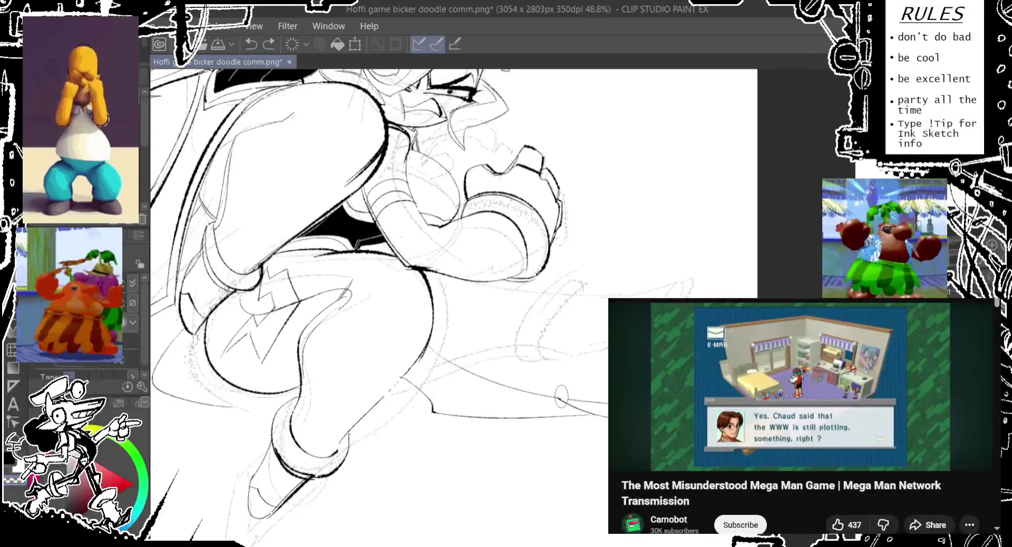
drag(560, 399, 594, 414)
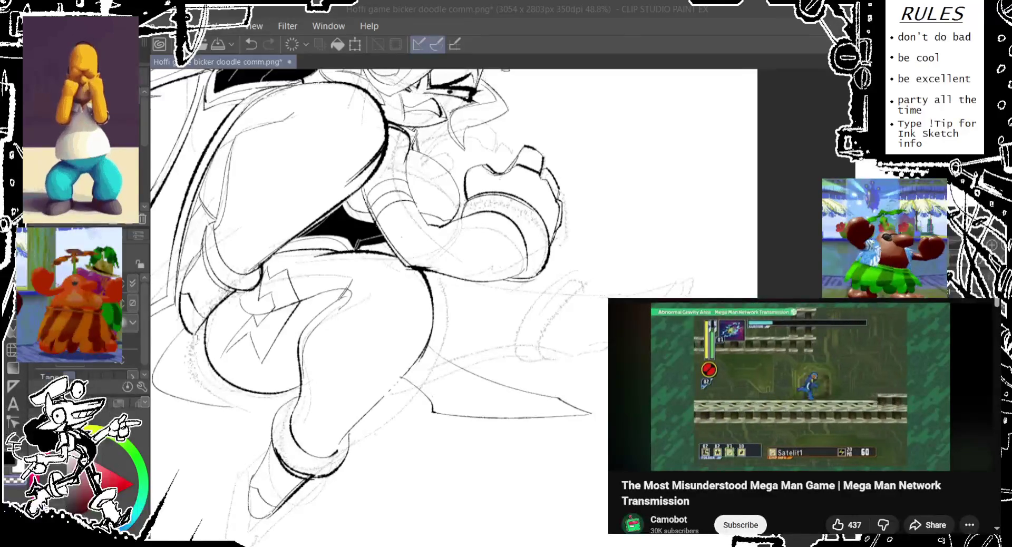
mouse_move(501, 340)
mouse_down()
mouse_move(590, 351)
mouse_move(569, 372)
mouse_up()
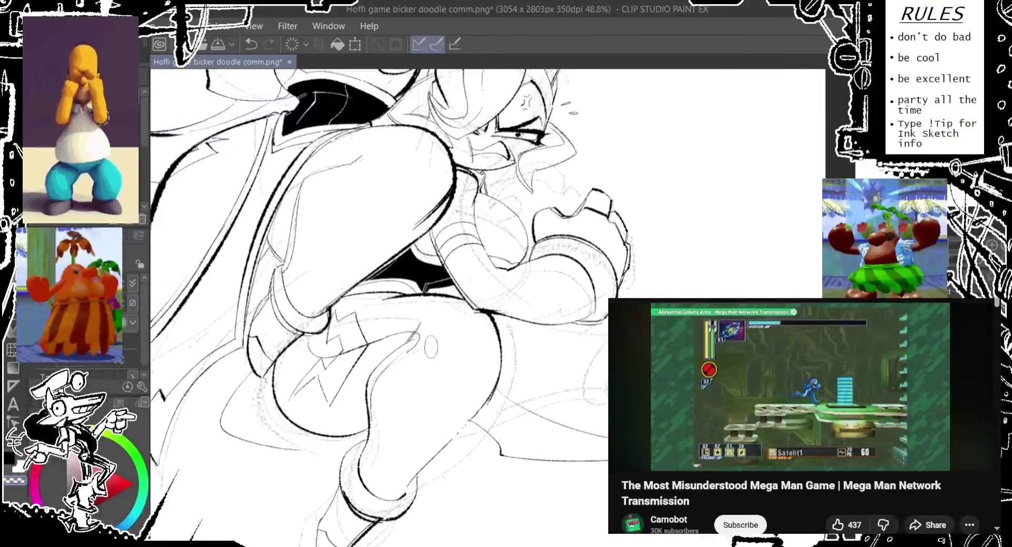
Step: Draw the lower leg's outline from the boot toward the knee, retrying and undoing attempts
drag(470, 421, 422, 323)
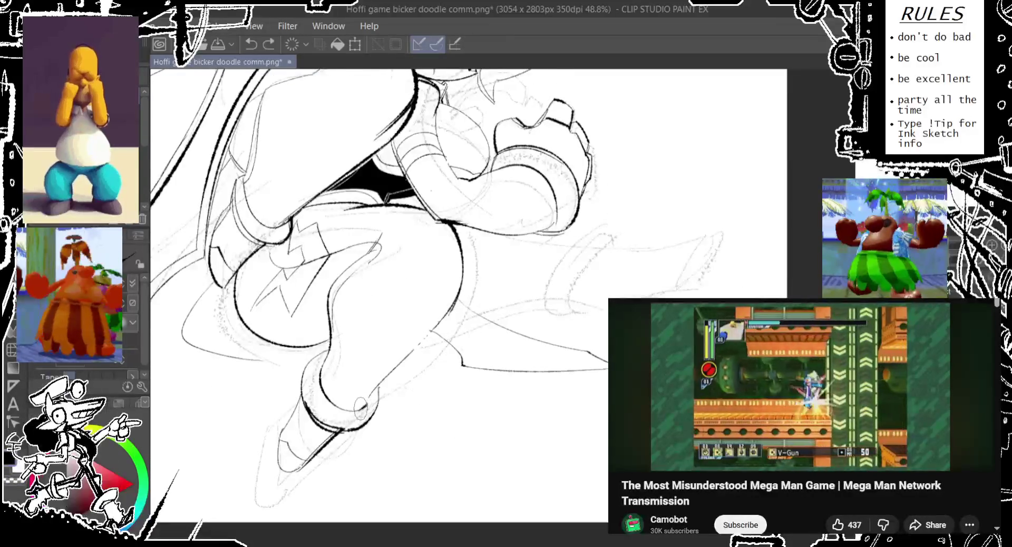
drag(362, 407, 454, 302)
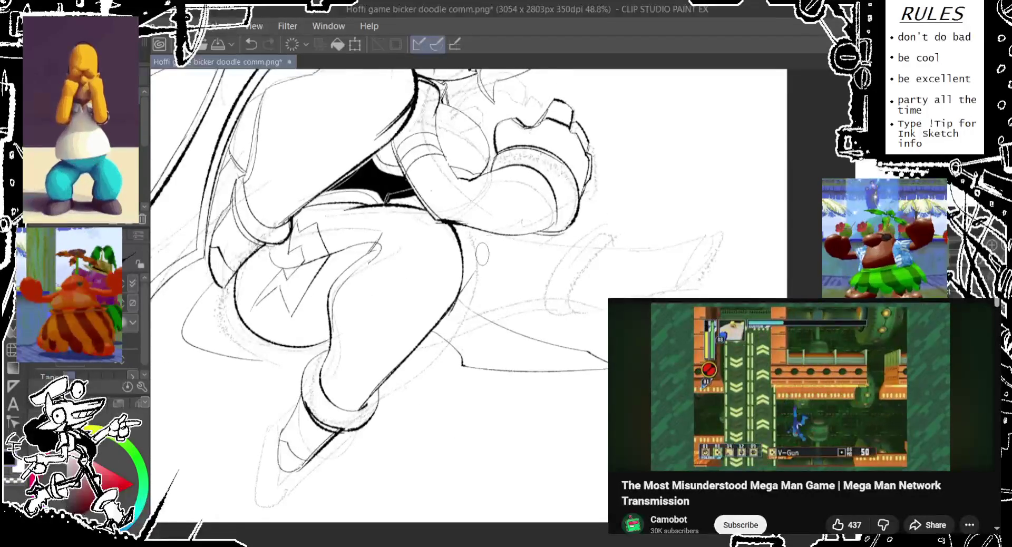
key(ctrl+z)
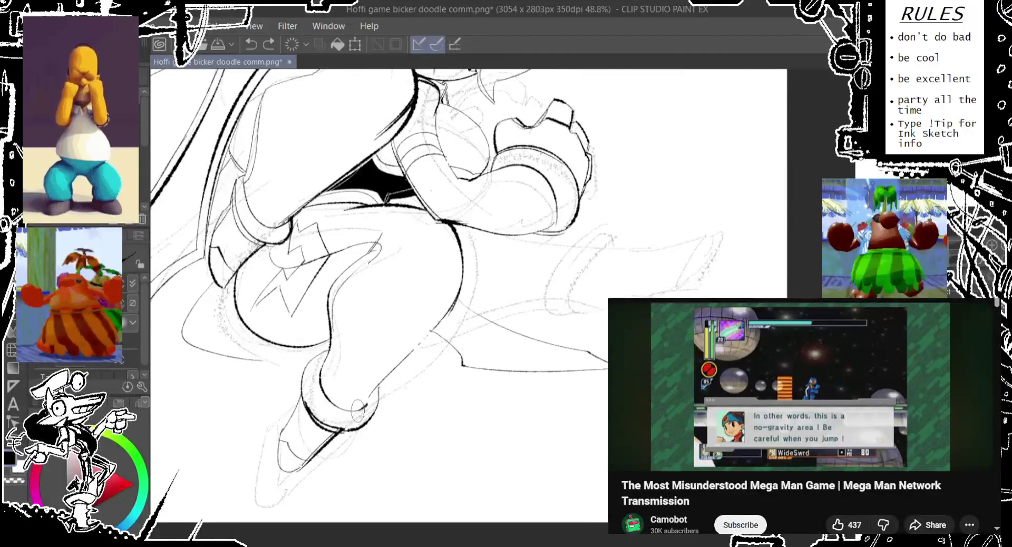
drag(358, 409, 453, 308)
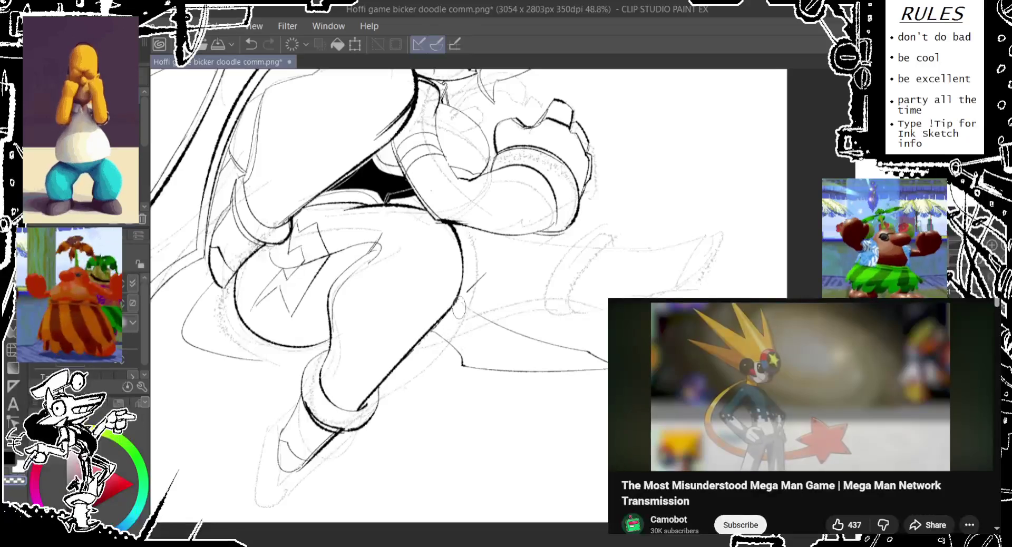
drag(491, 269, 438, 337)
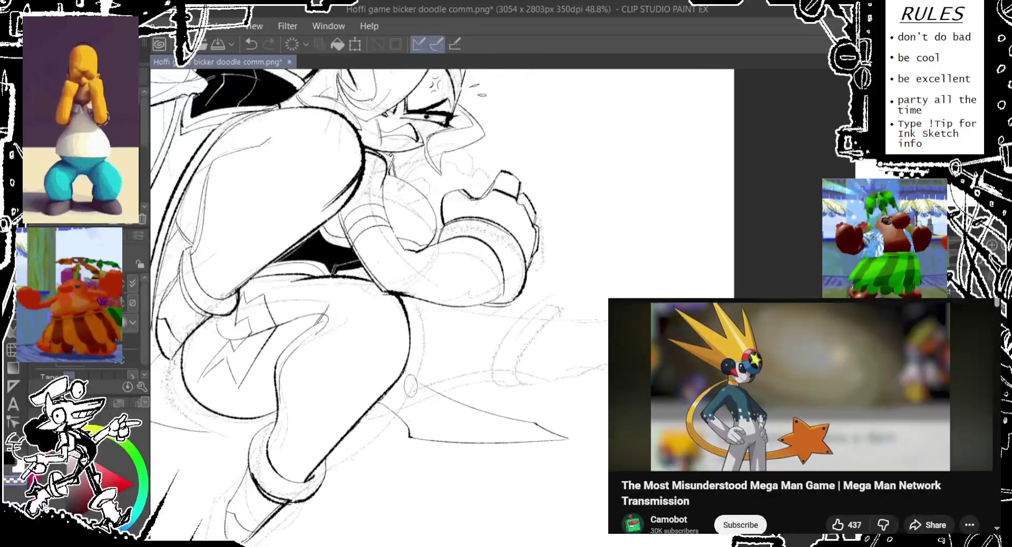
key(ctrl+z)
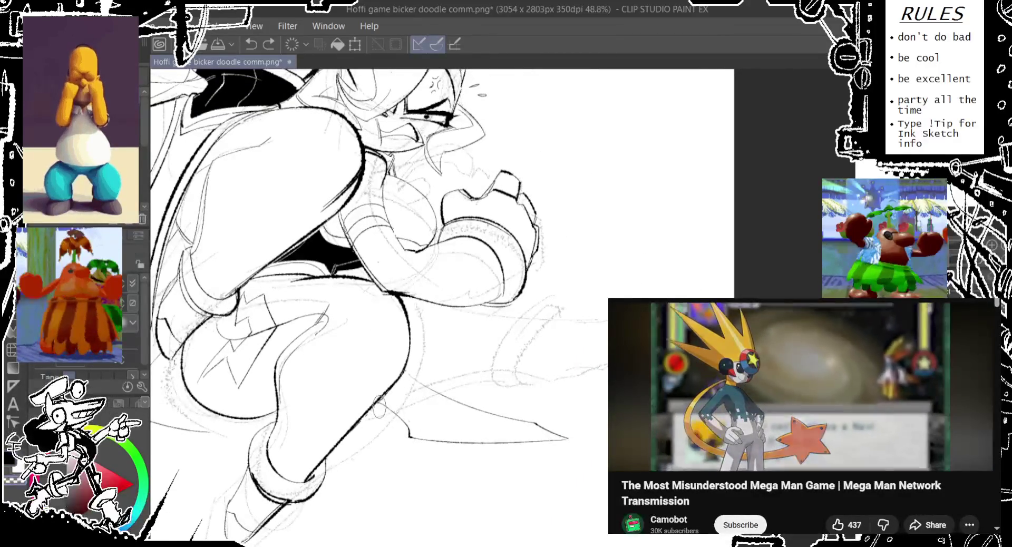
mouse_move(383, 409)
mouse_down()
mouse_move(404, 434)
mouse_move(559, 437)
mouse_move(408, 374)
mouse_up()
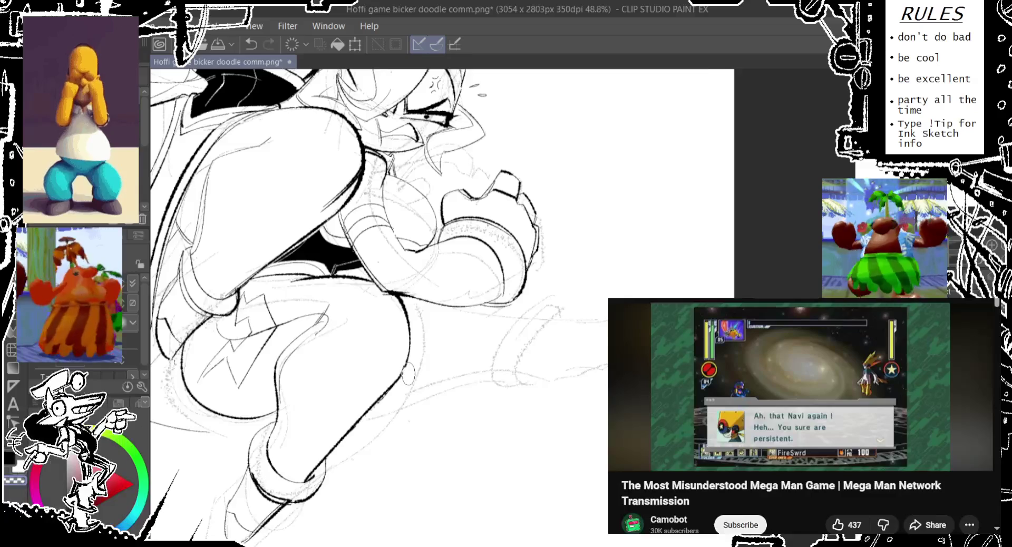
scroll(390, 381, down, 2)
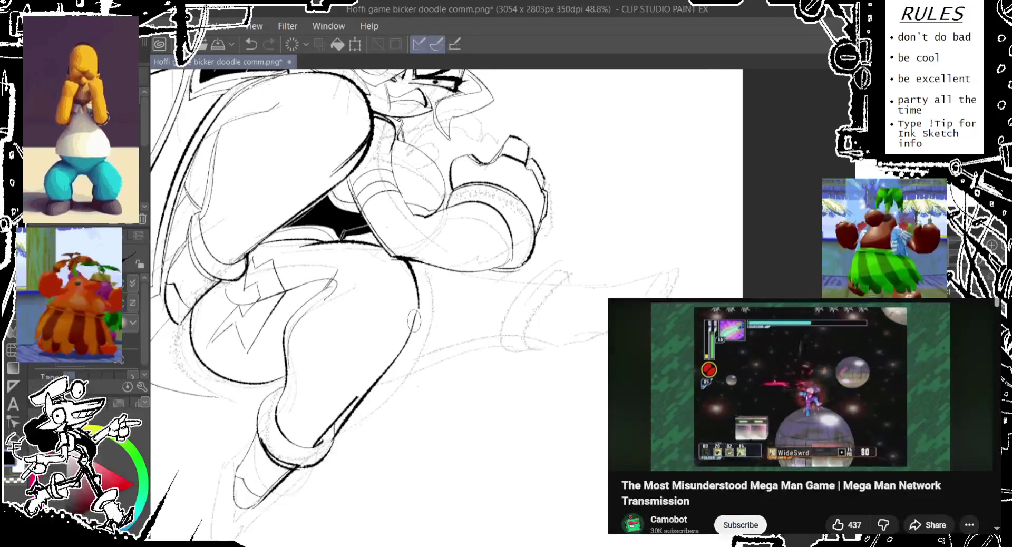
key(ctrl+z)
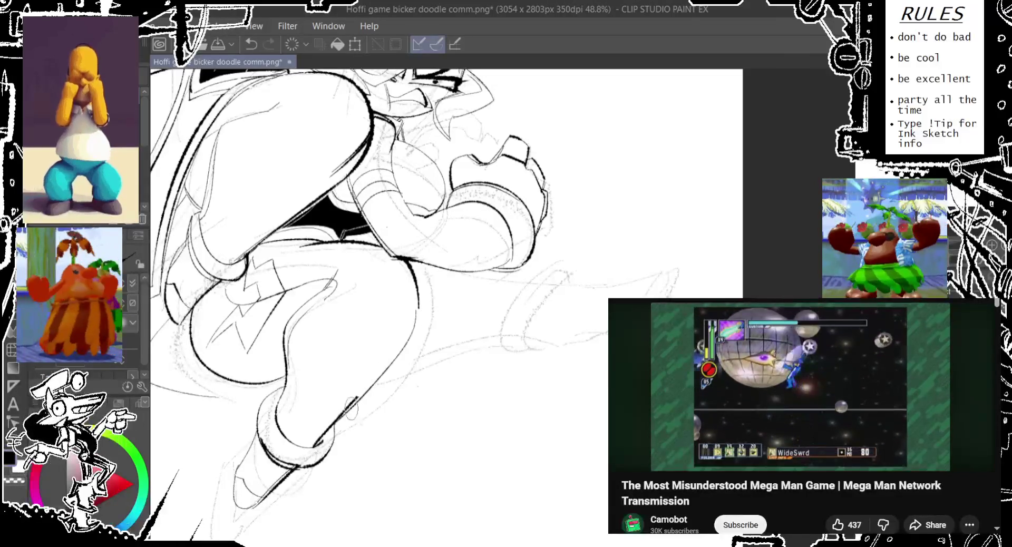
Step: Retrace the leg's right contour from the knee down to the boot
drag(416, 319, 338, 416)
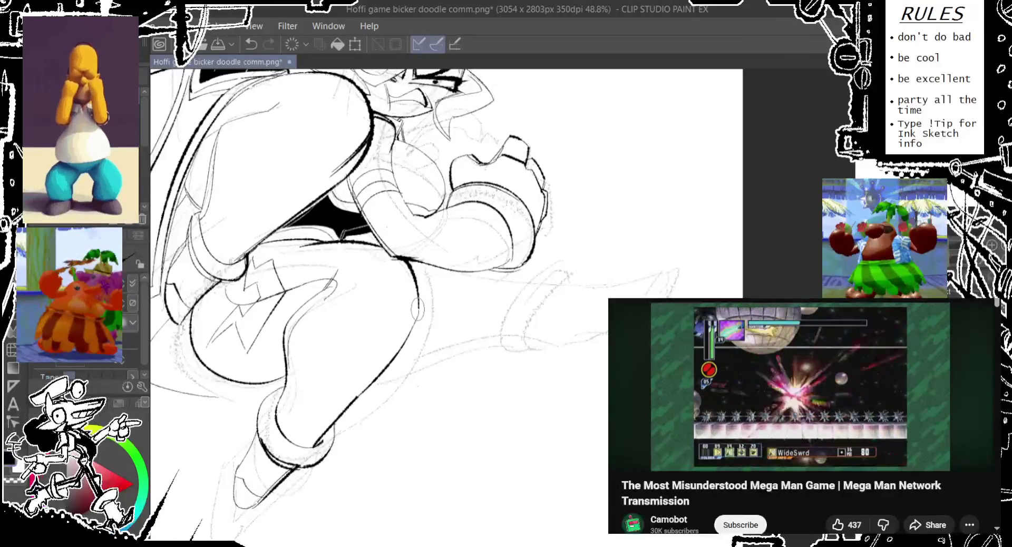
drag(418, 310, 347, 409)
drag(417, 311, 351, 406)
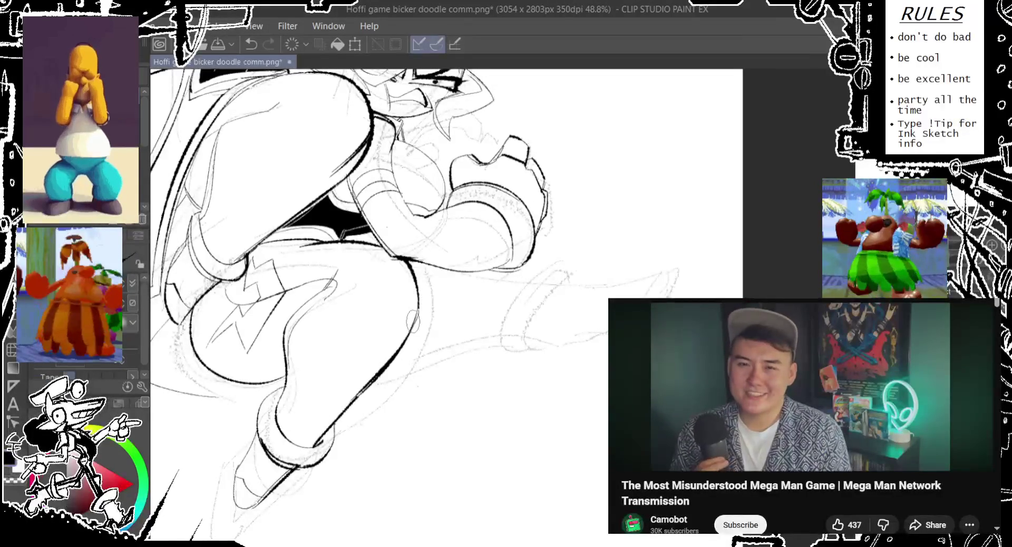
drag(412, 321, 399, 381)
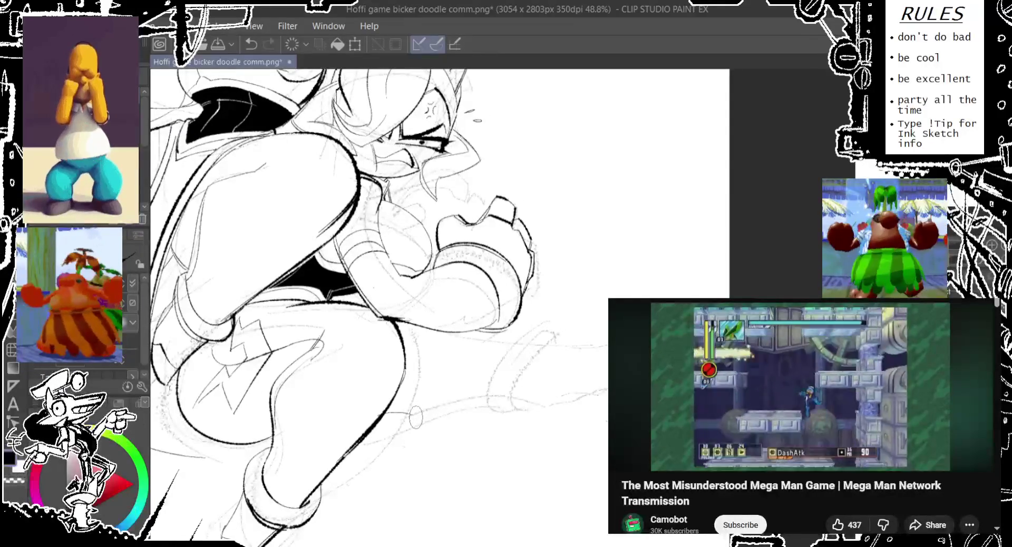
Step: Ink a long line sweeping right from the leg, trying short lines beside it
drag(416, 418, 578, 401)
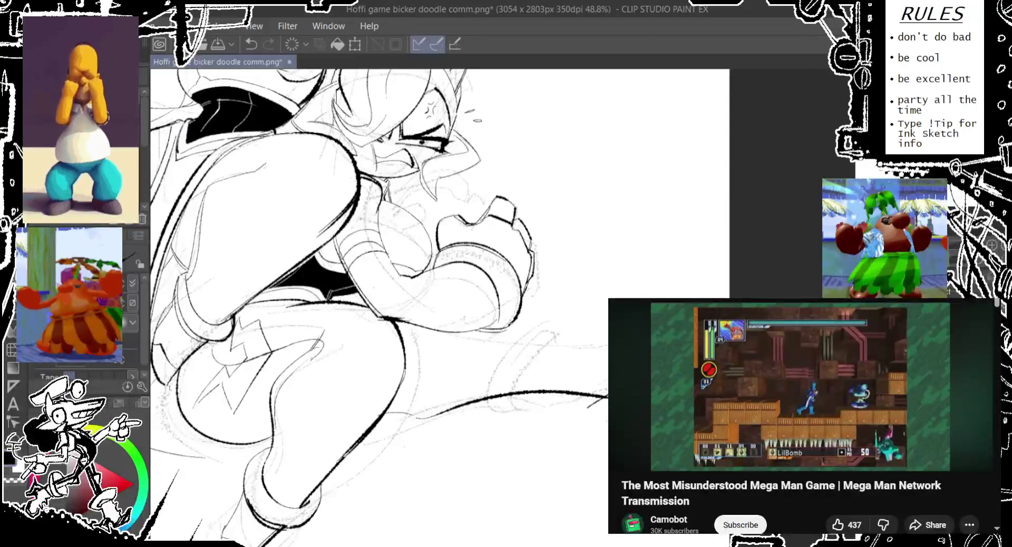
drag(607, 347, 522, 352)
key(ctrl+z)
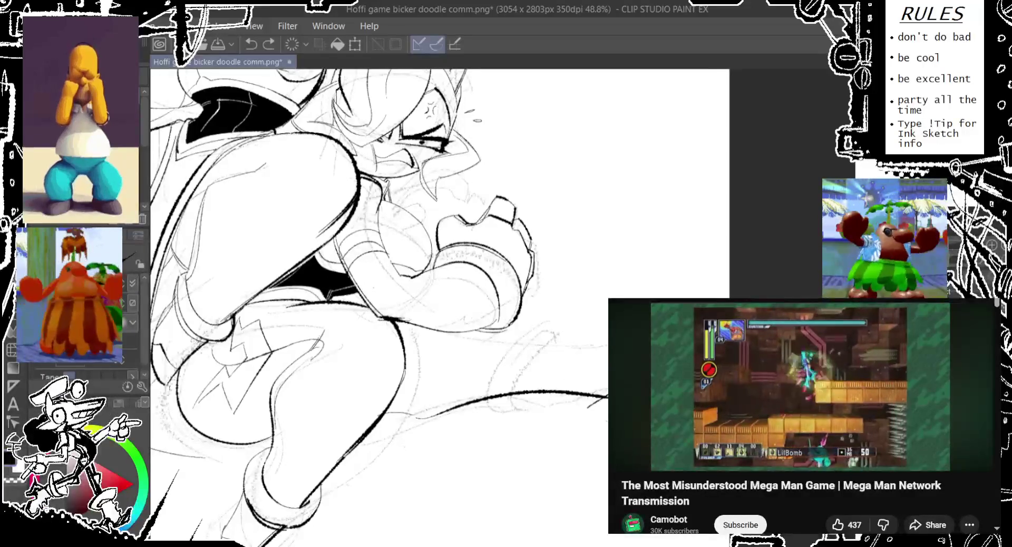
drag(606, 343, 480, 349)
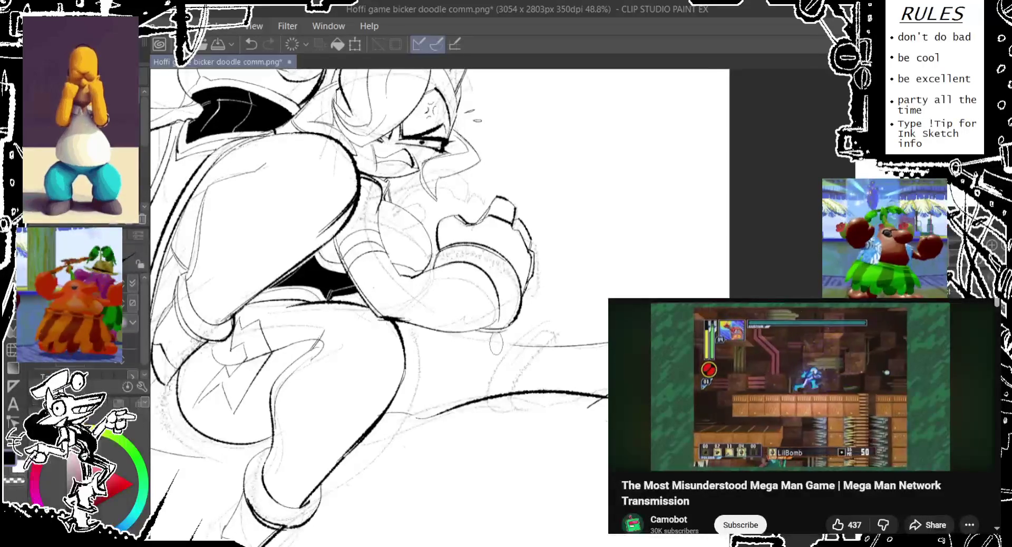
drag(421, 317, 525, 332)
key(ctrl+z)
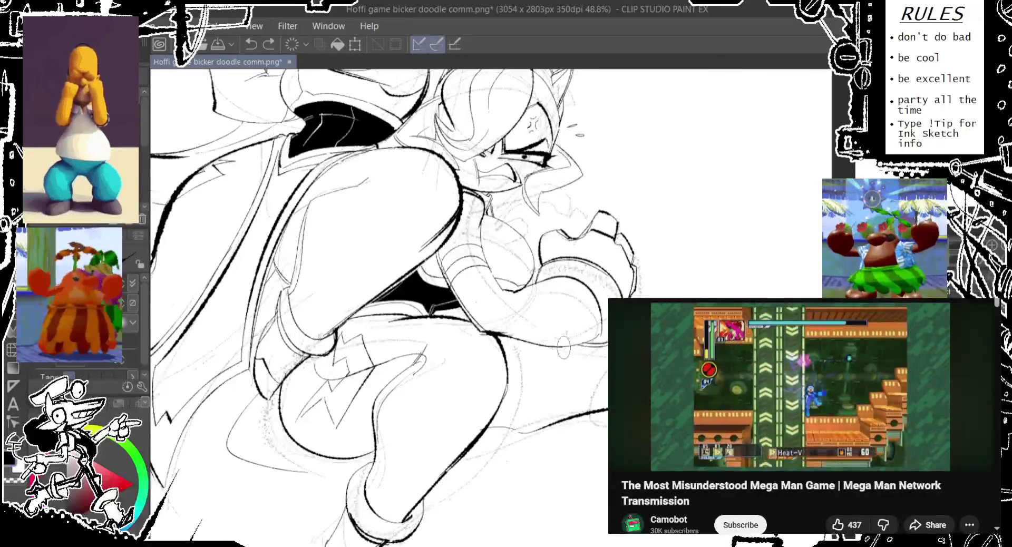
drag(475, 316, 380, 299)
key(ctrl+z)
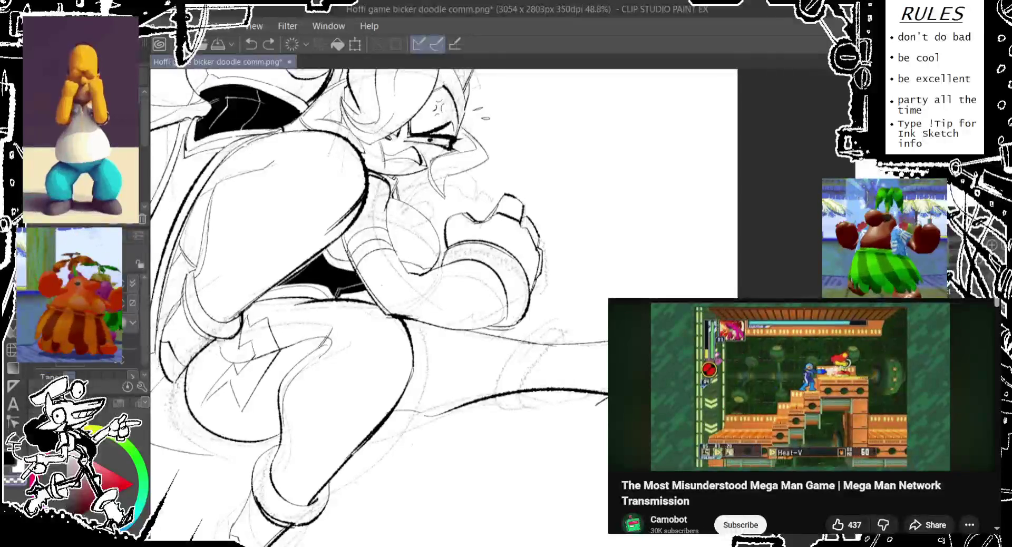
Step: Try short strokes in the lower right, keeping a line running right across the lower area
drag(606, 389, 593, 427)
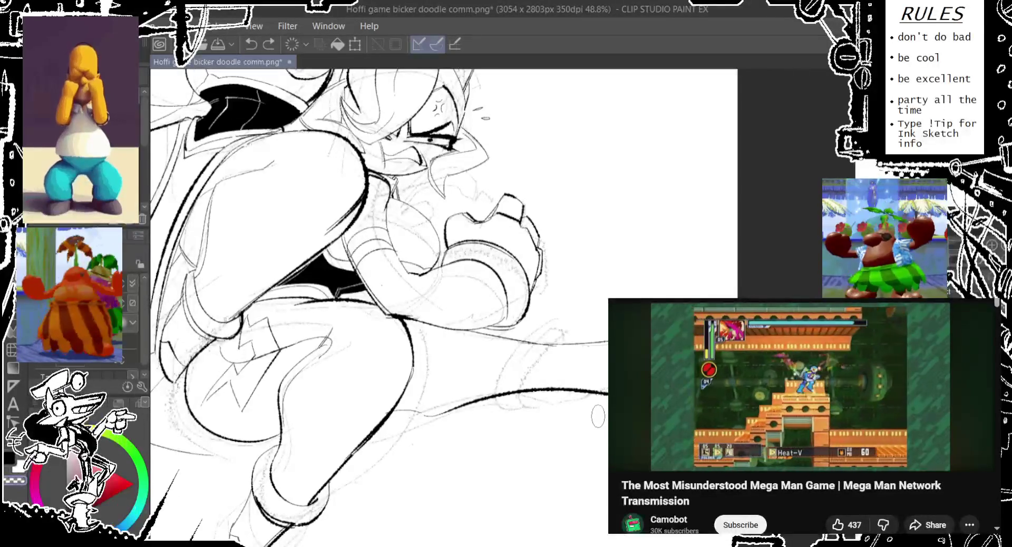
drag(369, 316, 464, 274)
key(ctrl+z)
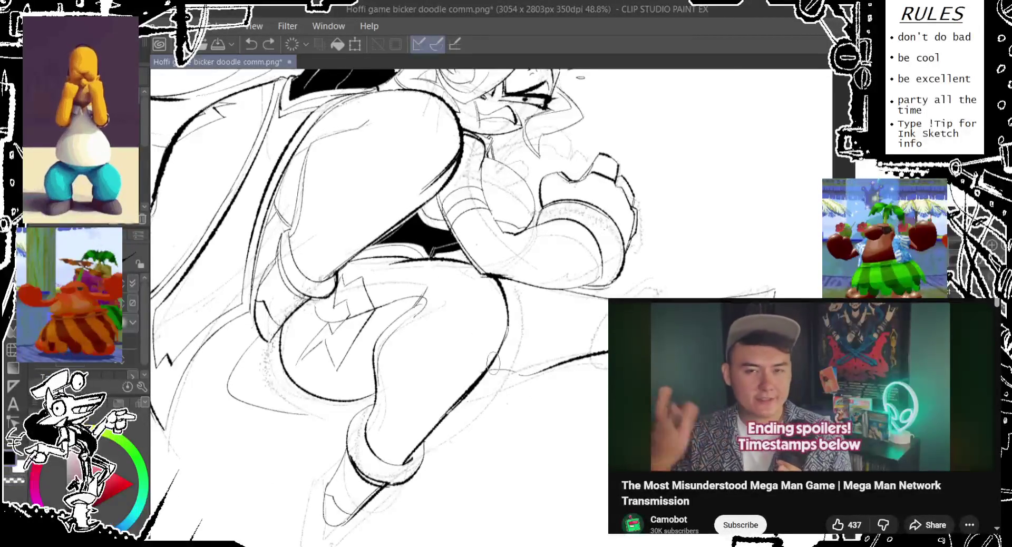
drag(491, 373, 517, 372)
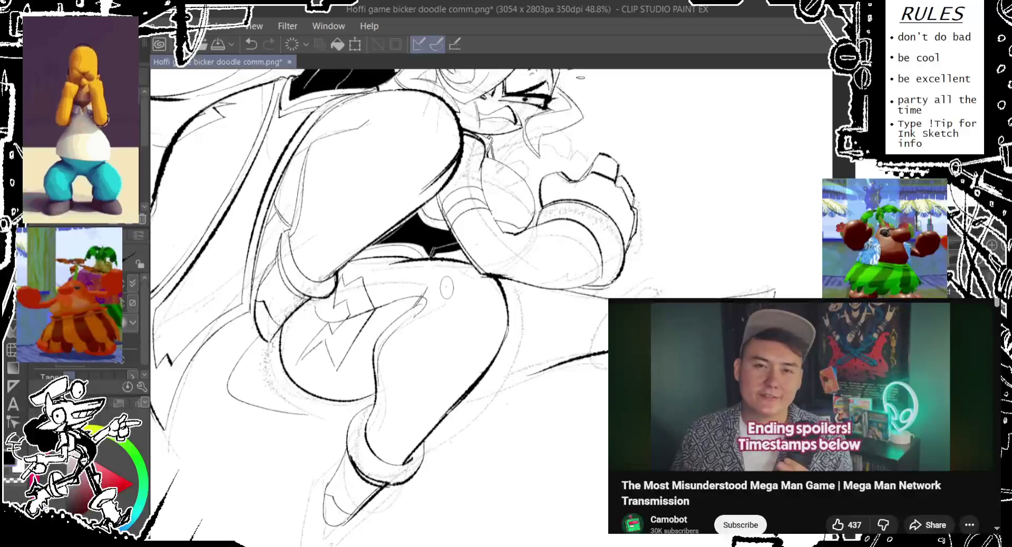
key(ctrl+z)
drag(498, 364, 606, 369)
drag(432, 429, 607, 396)
key(ctrl+z)
Step: Ink the lower-right curve slightly lower and add a small stroke at the right edge
drag(474, 390, 564, 430)
key(ctrl+z)
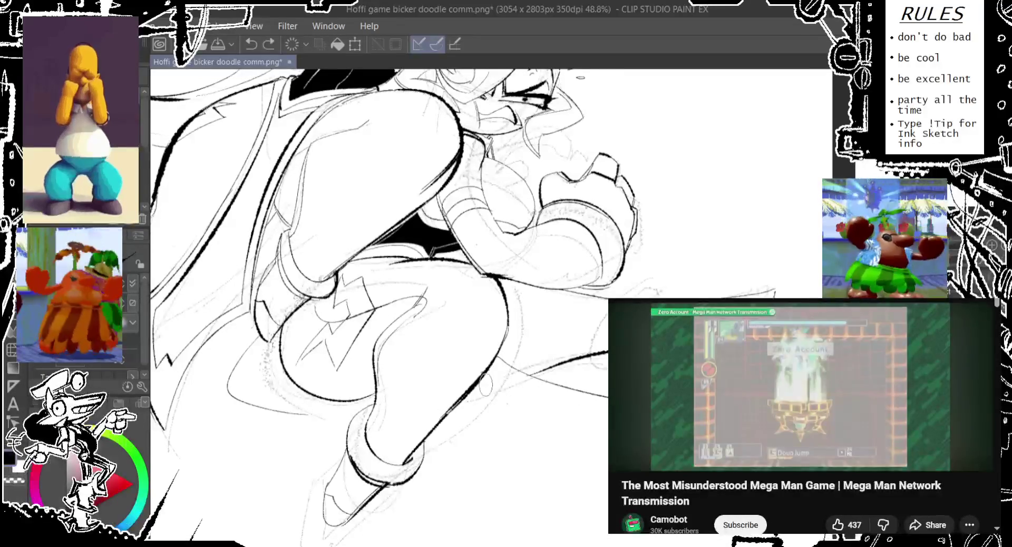
drag(471, 424, 607, 367)
key(ctrl+z)
drag(606, 422, 493, 396)
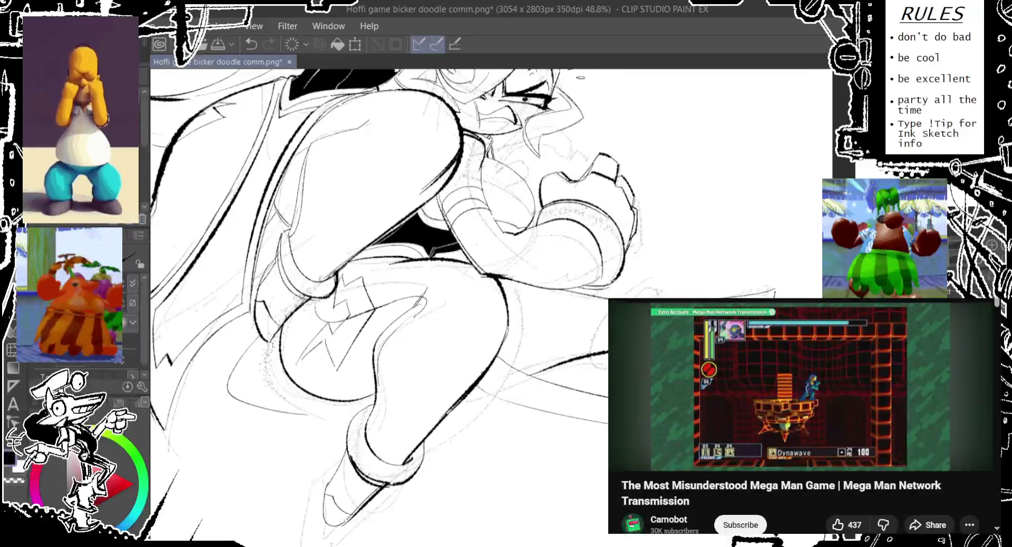
drag(565, 417, 606, 440)
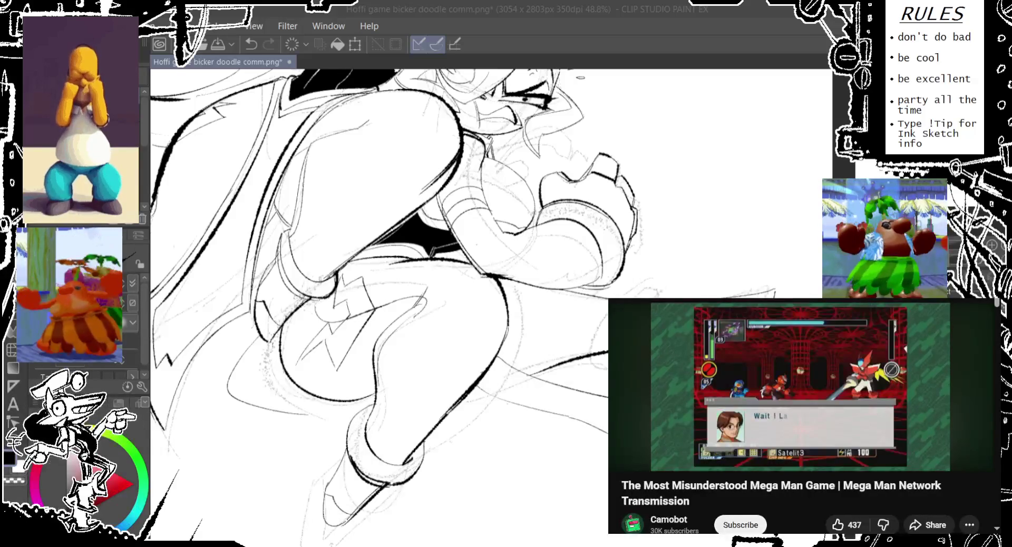
key(Left)
key(space)
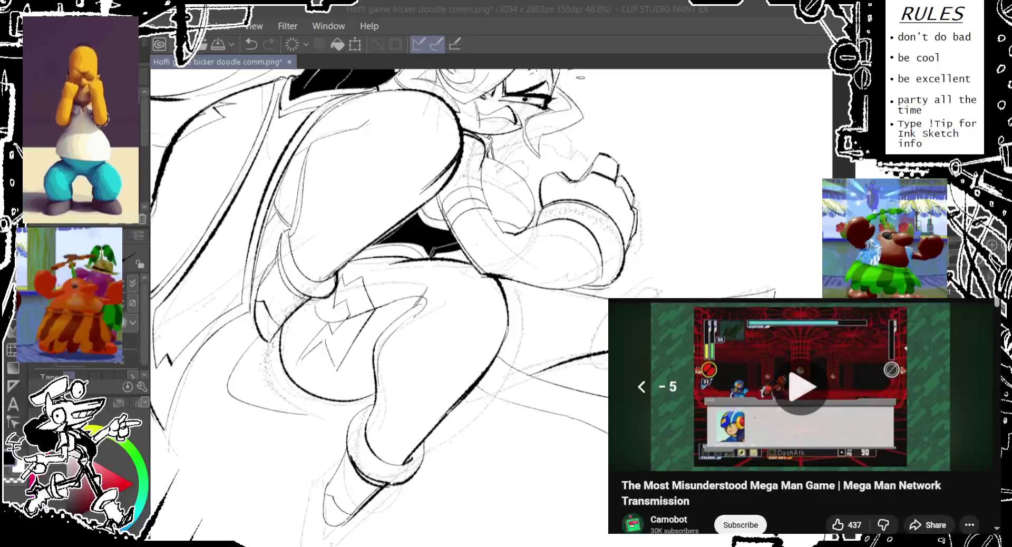
key(space)
key(f)
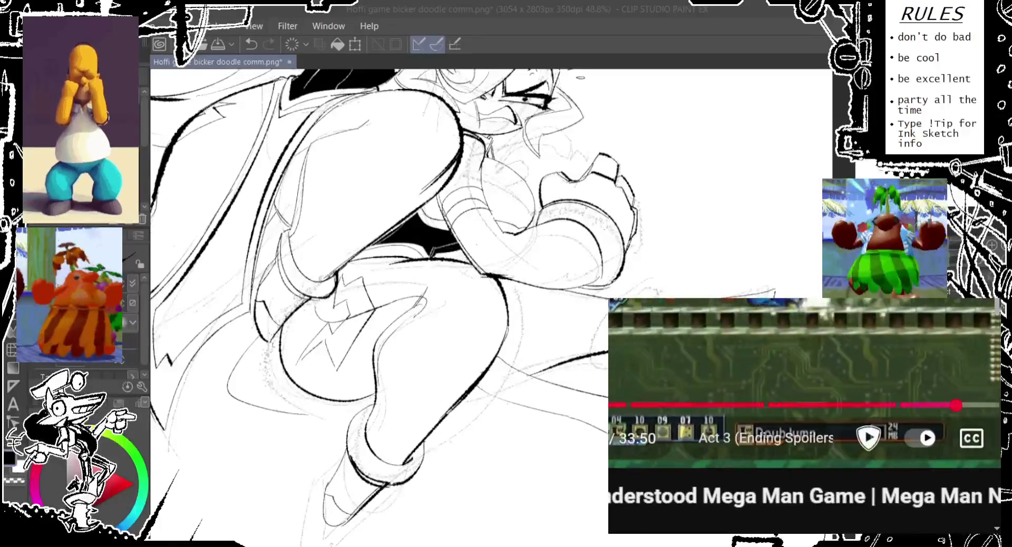
key(Left)
key(space)
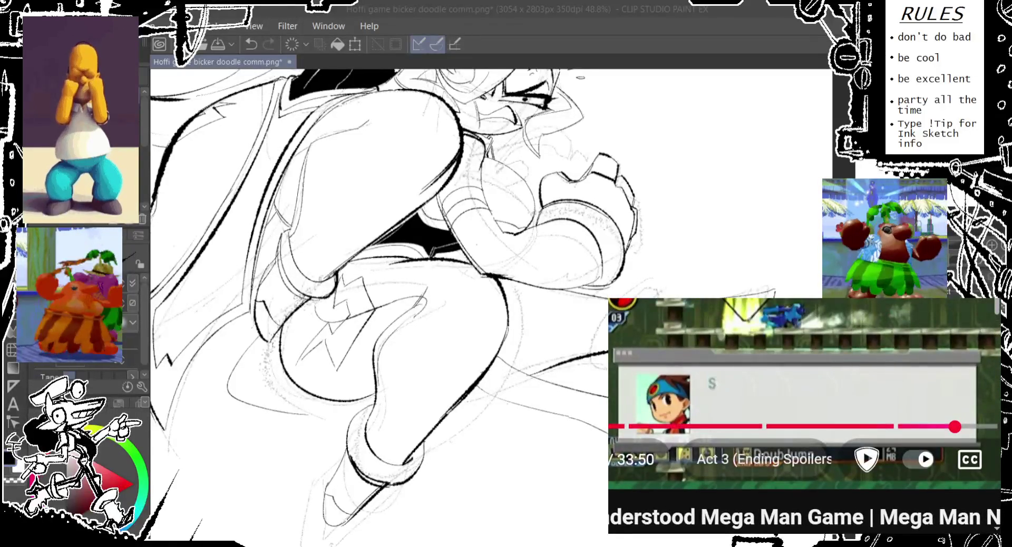
key(space)
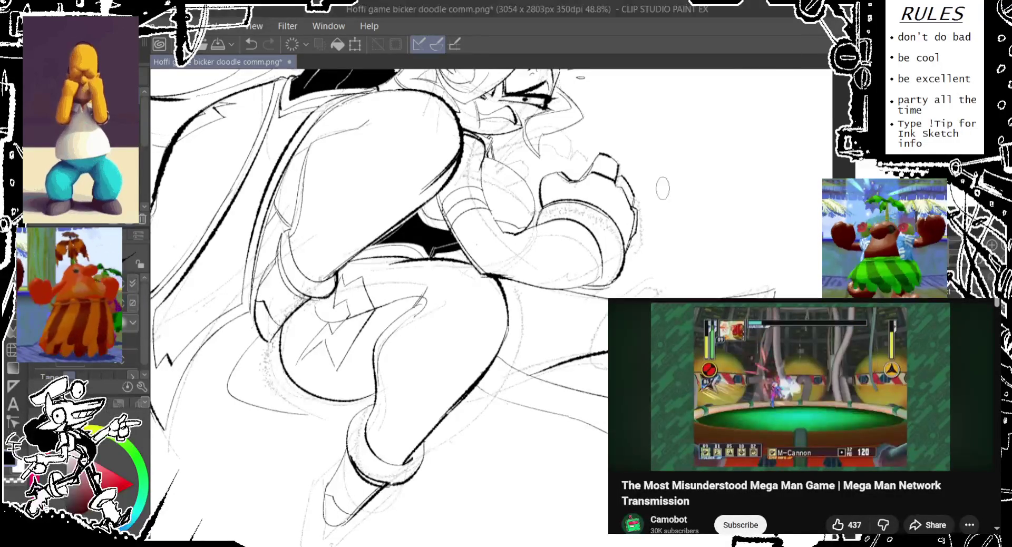
drag(601, 343, 523, 306)
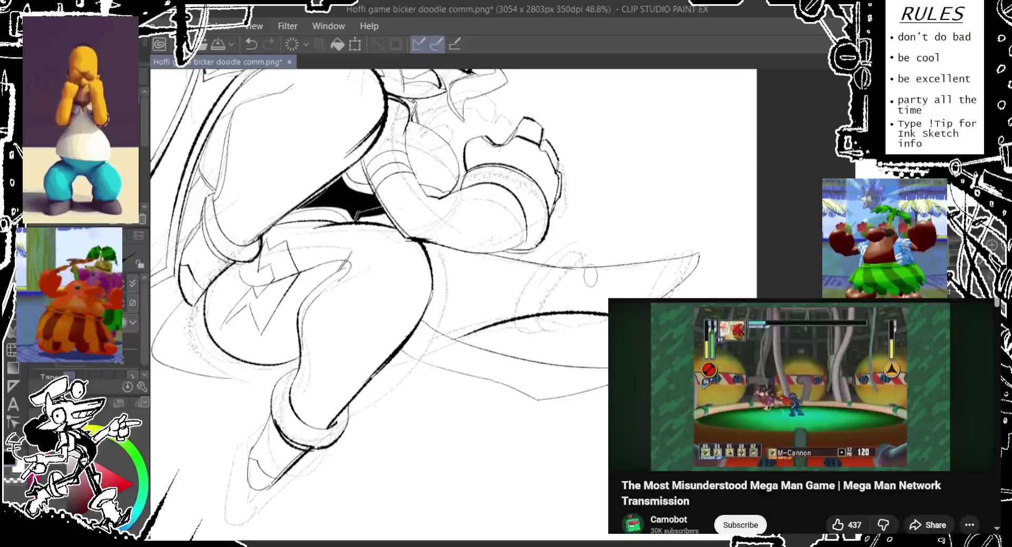
Step: Remove the thick stroke running right from the leg, and reframe the view on the outstretched forearm
drag(454, 336, 552, 316)
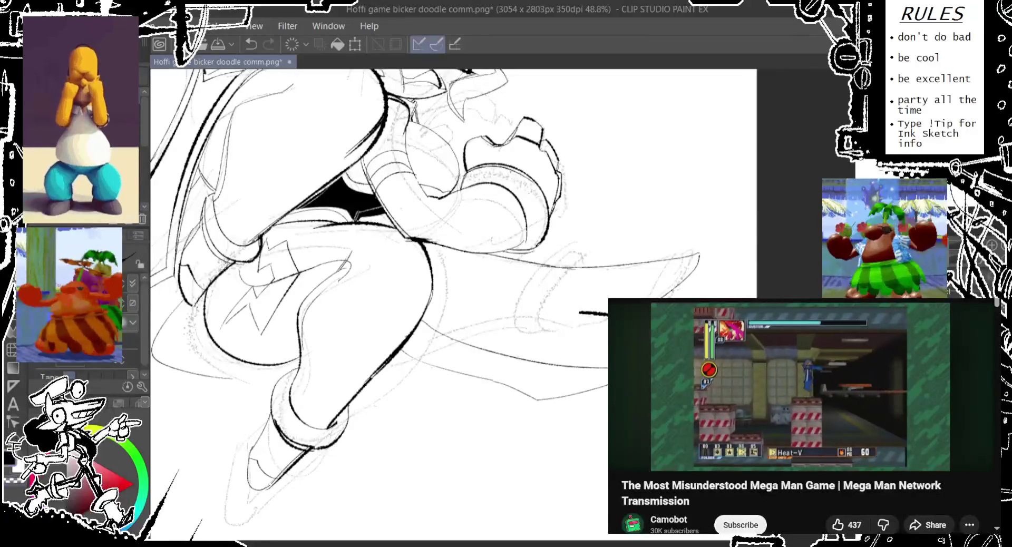
key(ctrl+z)
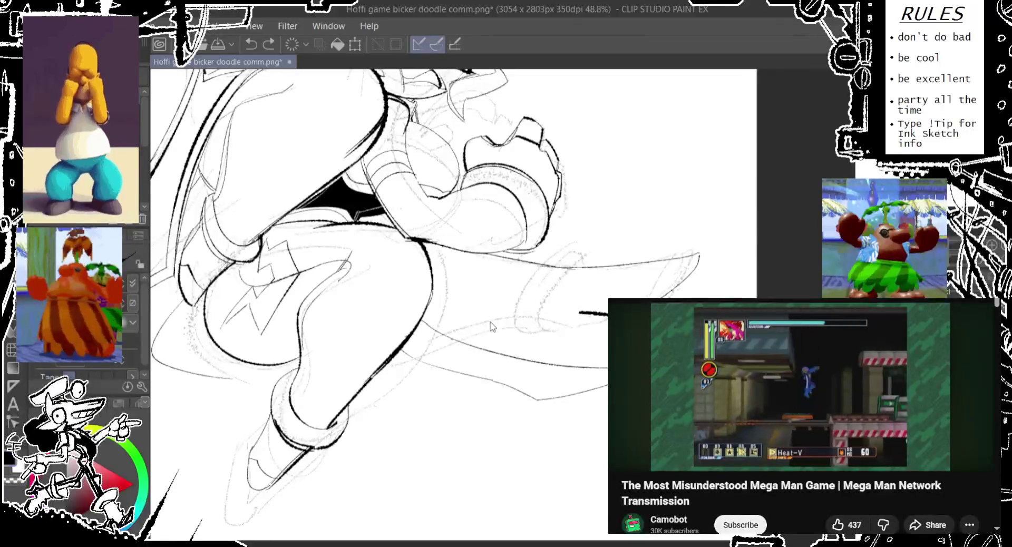
drag(491, 327, 479, 336)
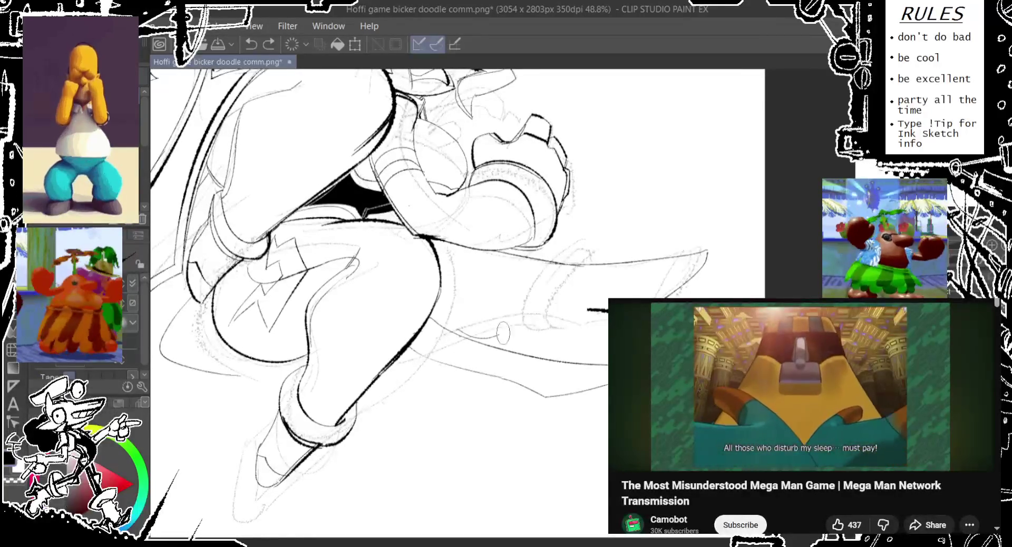
drag(594, 280, 556, 290)
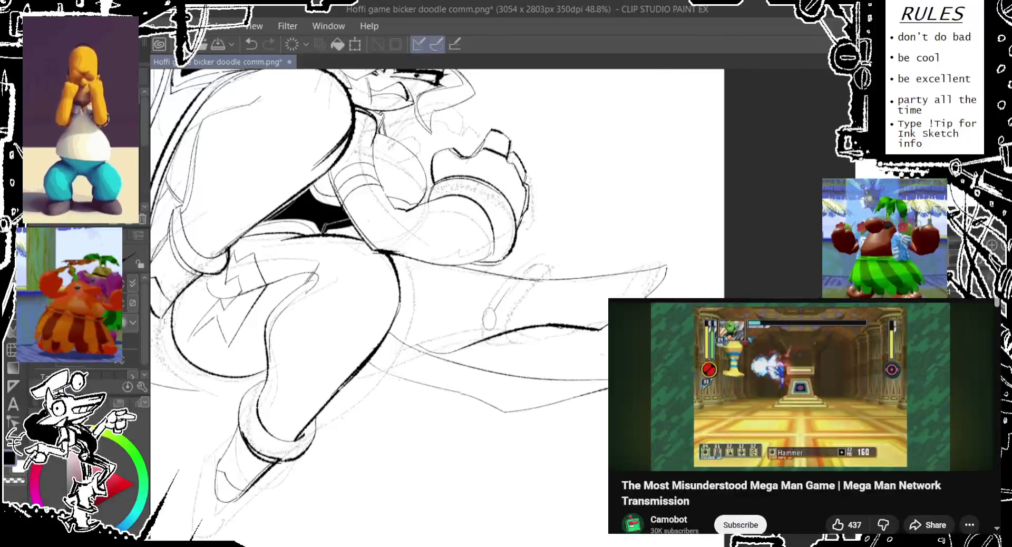
drag(536, 306, 543, 324)
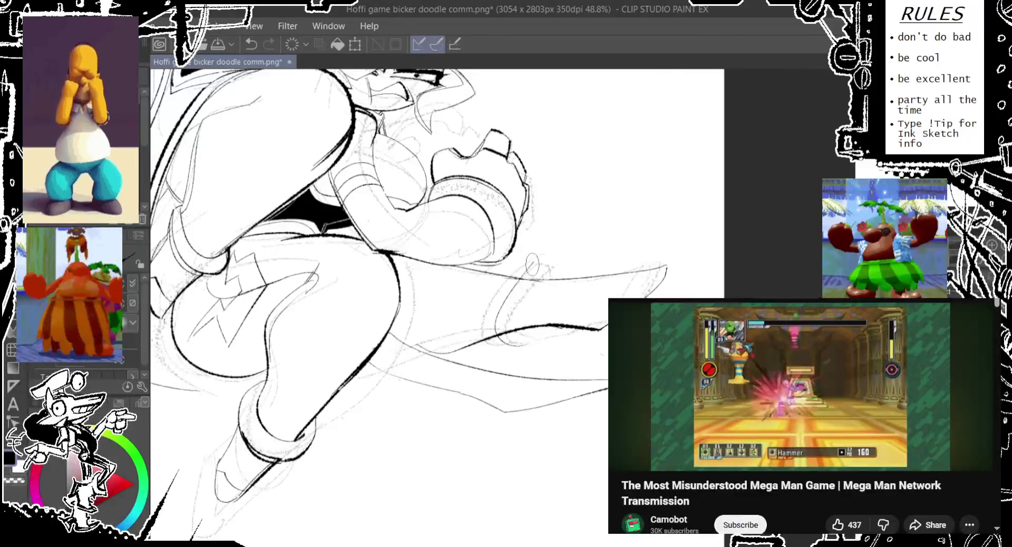
key(ctrl+z)
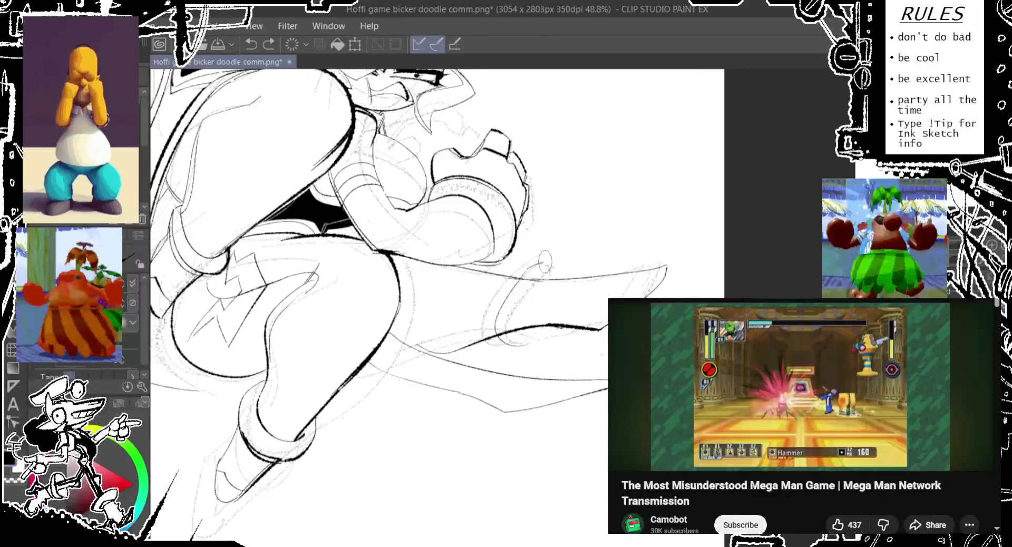
Step: Ink the first short lines of the cuff on the outstretched forearm
drag(551, 260, 557, 277)
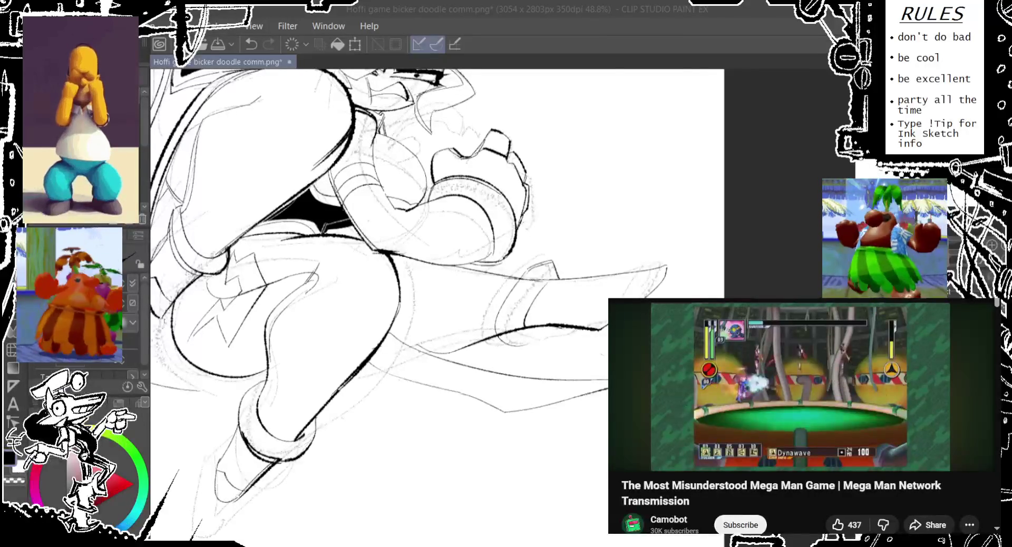
click(435, 290)
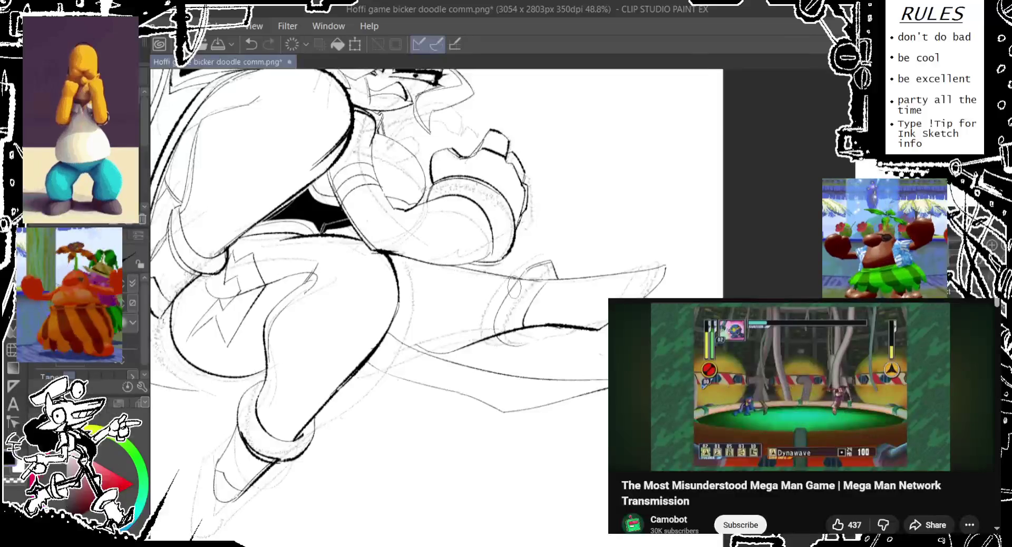
scroll(437, 305, up, 1)
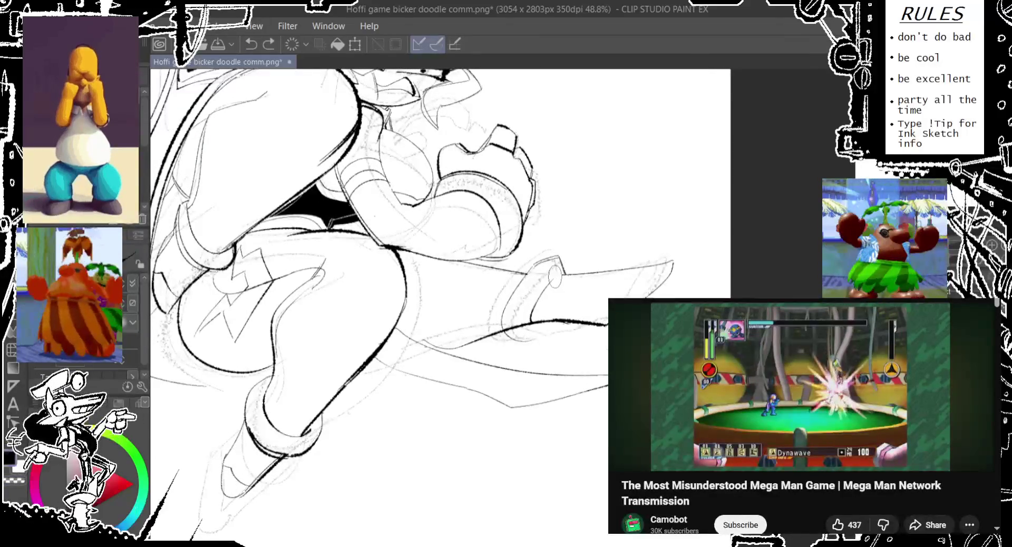
drag(562, 279, 559, 261)
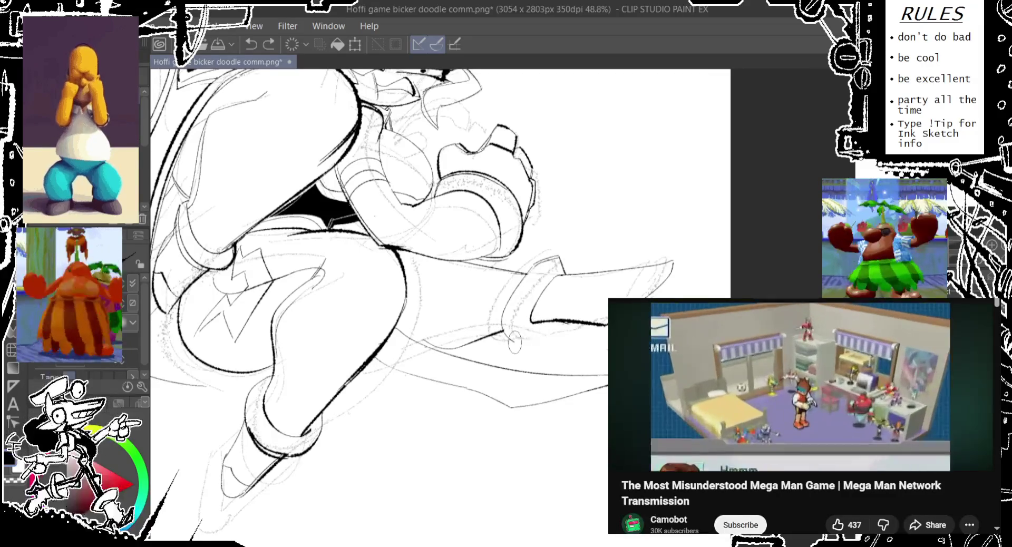
Step: Retry the short ink line across the cuff, undoing the stray ellipse and small strokes
key(ctrl+z)
drag(514, 343, 510, 340)
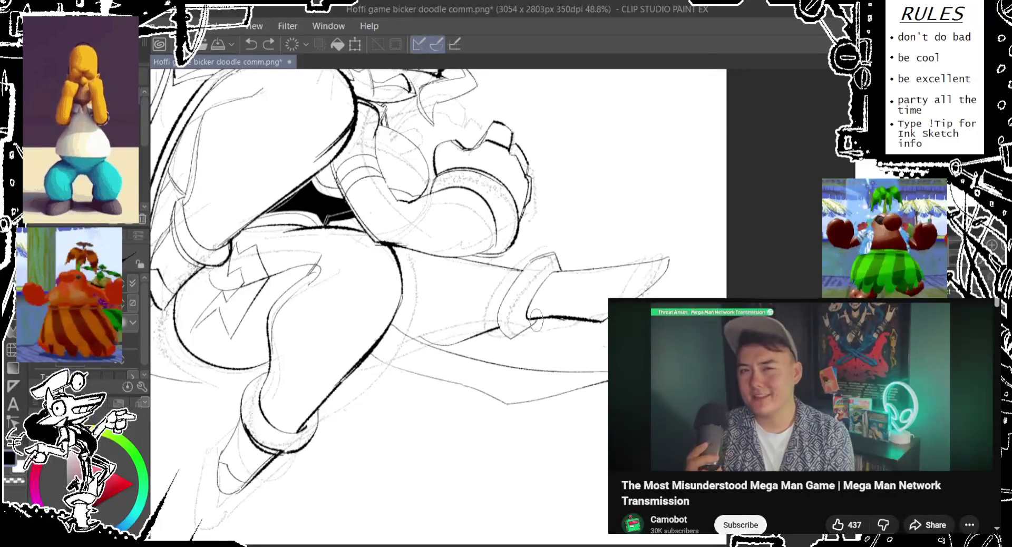
drag(530, 332, 498, 342)
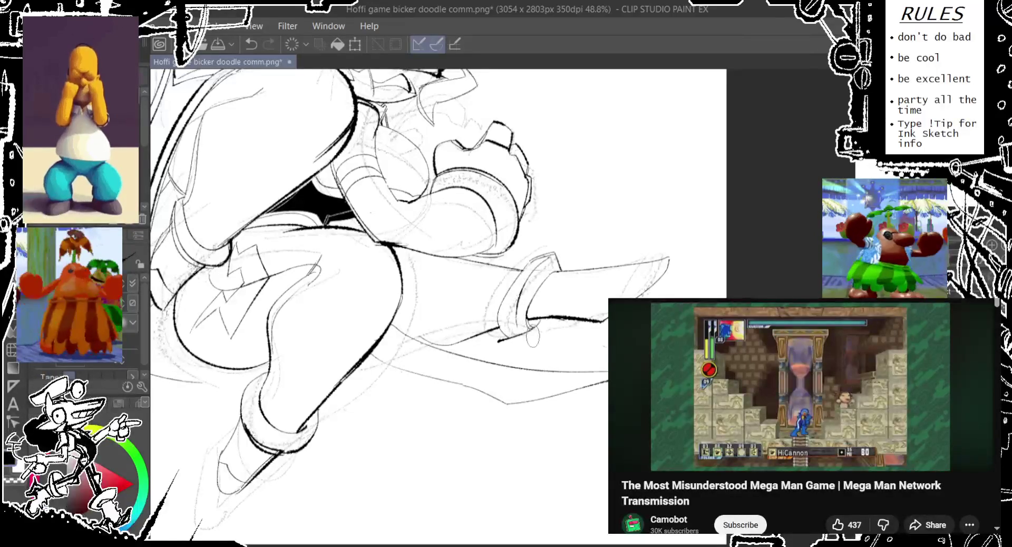
key(ctrl+z)
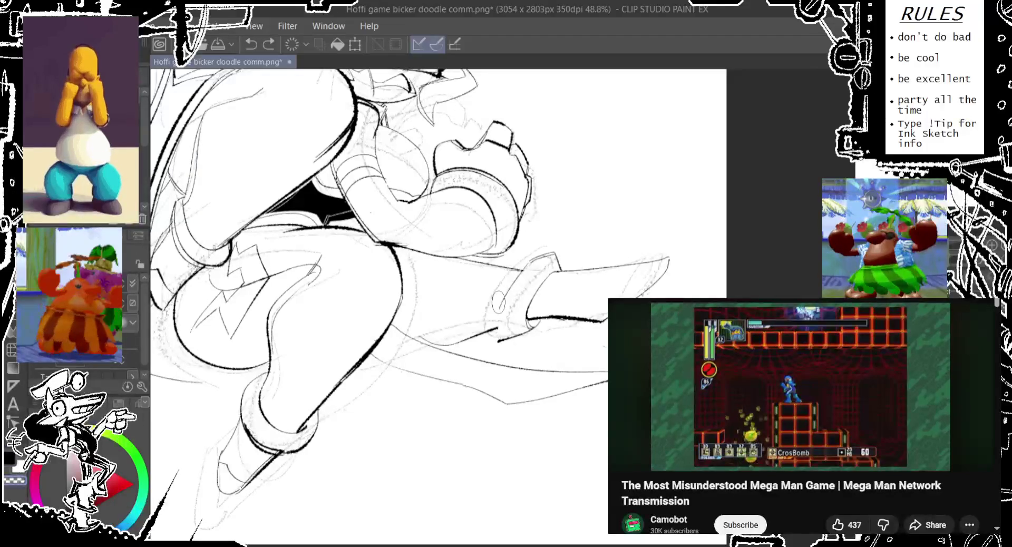
key(ctrl+y)
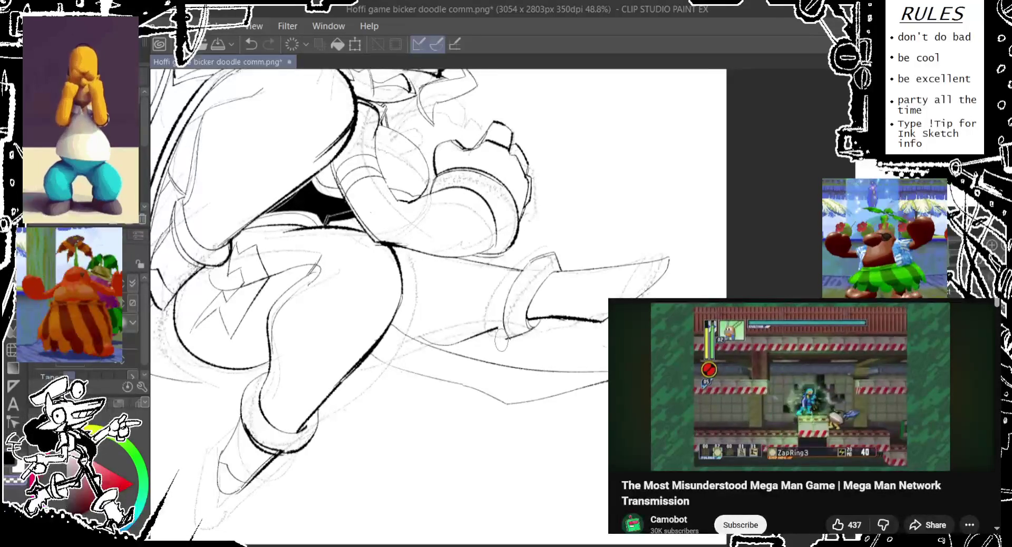
key(ctrl+z)
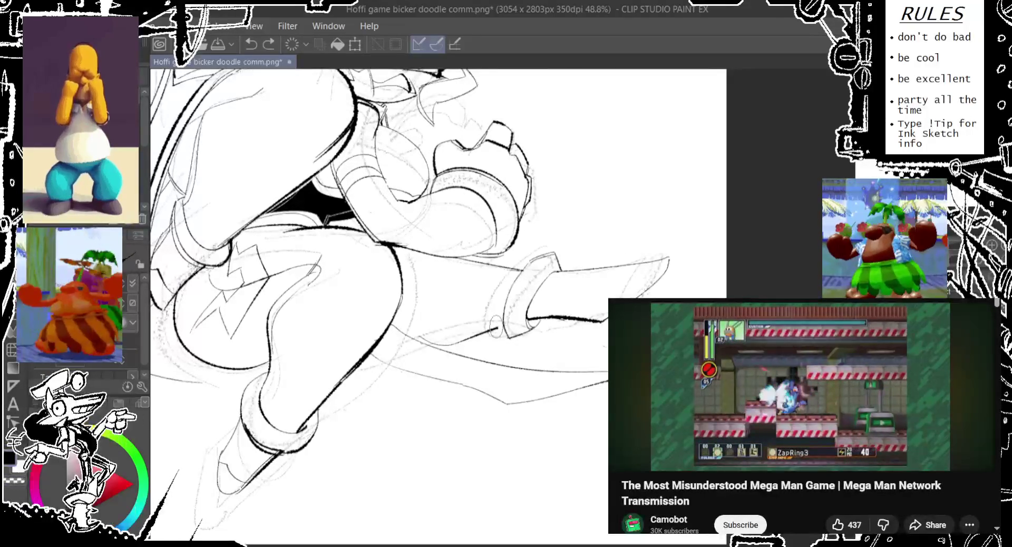
key(ctrl+z)
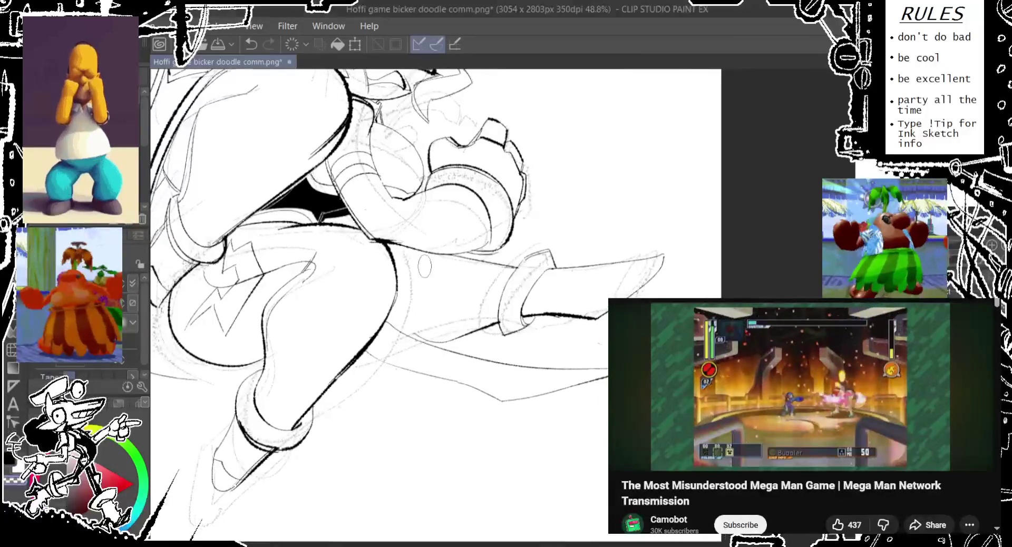
Step: Redraw the bracer cuff's top edge in bold ink, then view the face and arm
drag(507, 327, 485, 275)
key(ctrl+z)
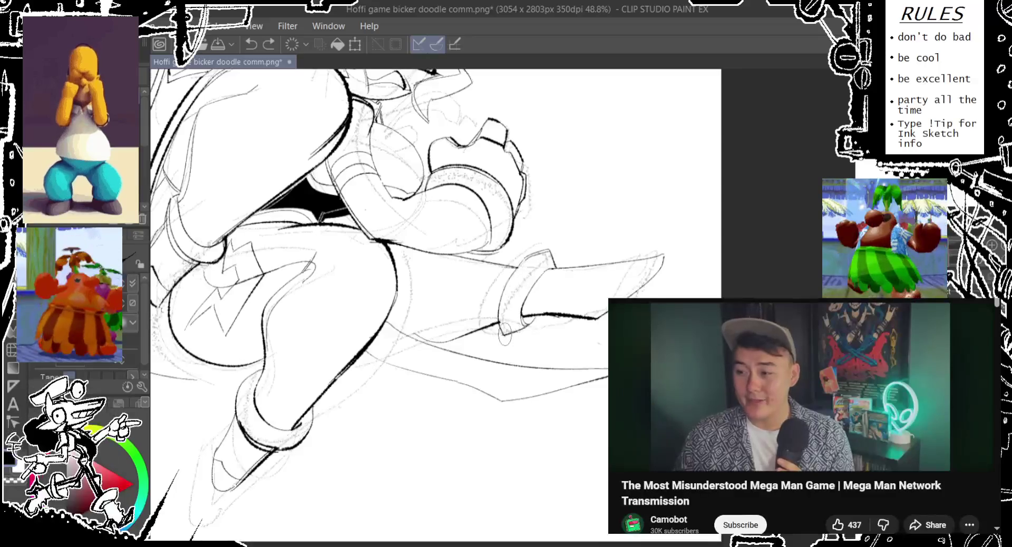
drag(527, 258, 556, 244)
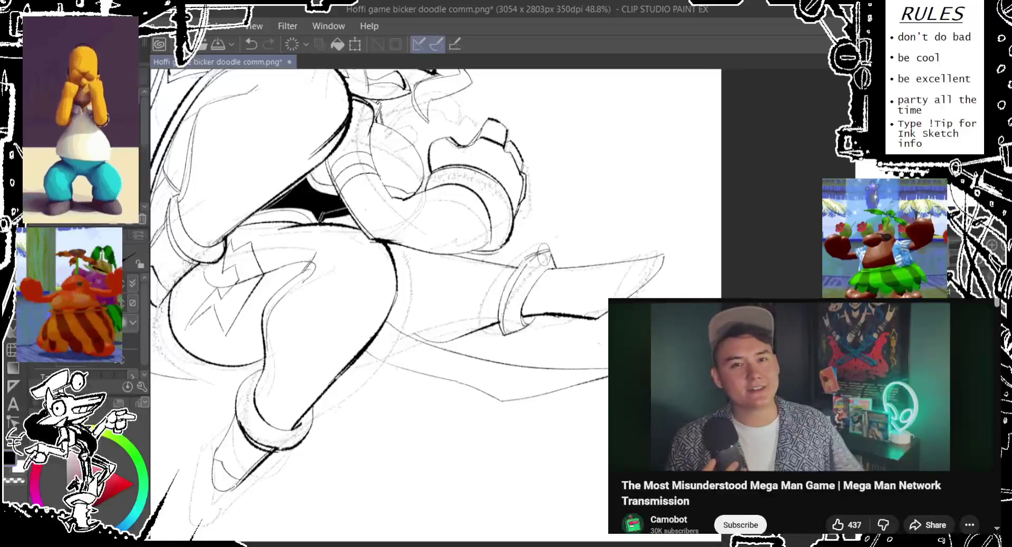
key(ctrl+z)
drag(549, 247, 535, 257)
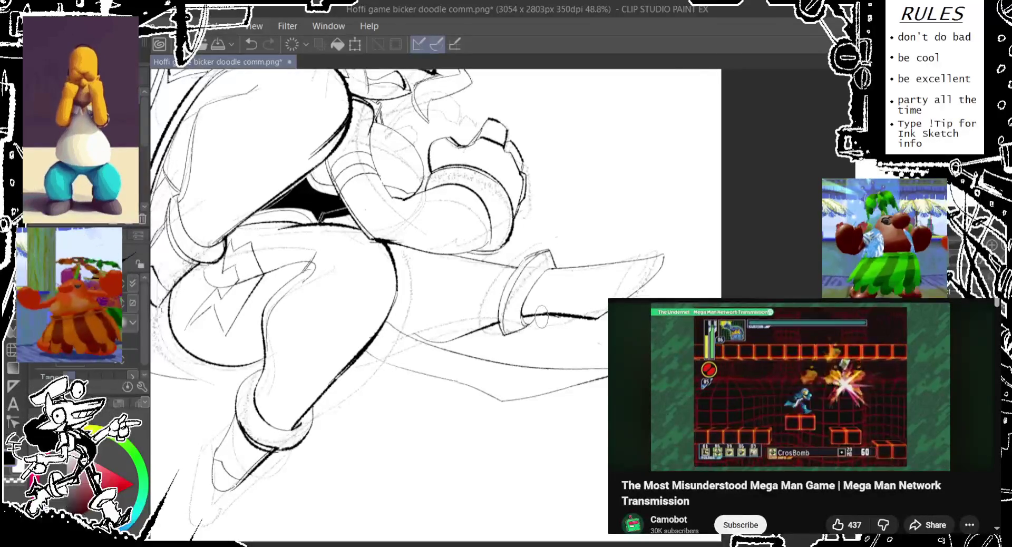
mouse_move(577, 301)
mouse_down()
mouse_move(669, 274)
mouse_move(677, 295)
mouse_up()
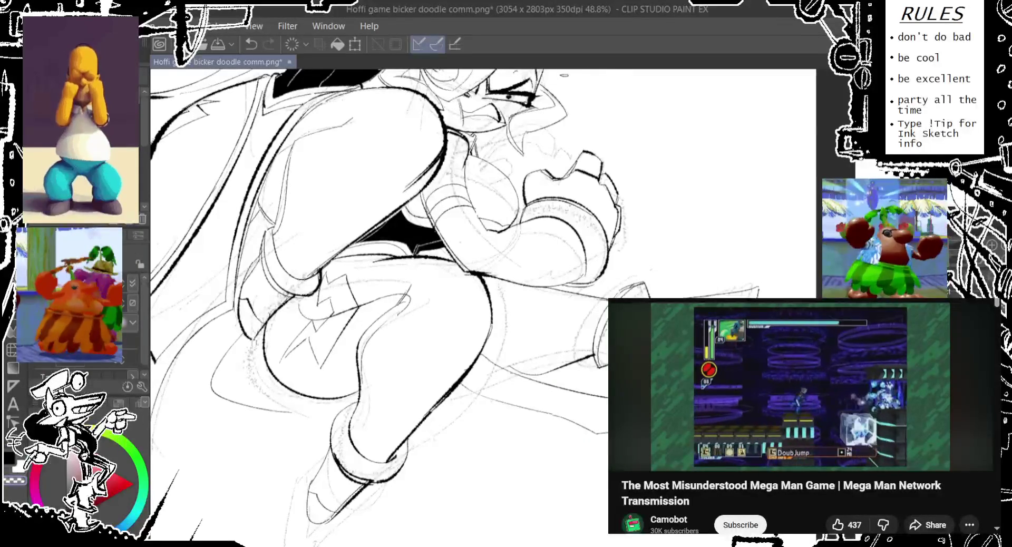
Step: Draw a light straight line extending right from the outstretched arm, discarding a stray stroke first
drag(606, 70, 808, 69)
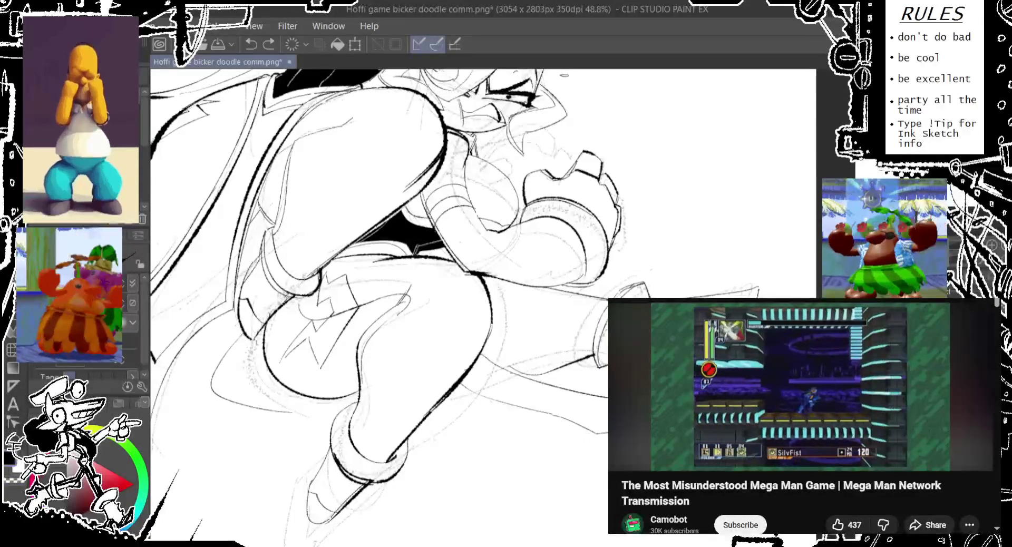
key(ctrl+z)
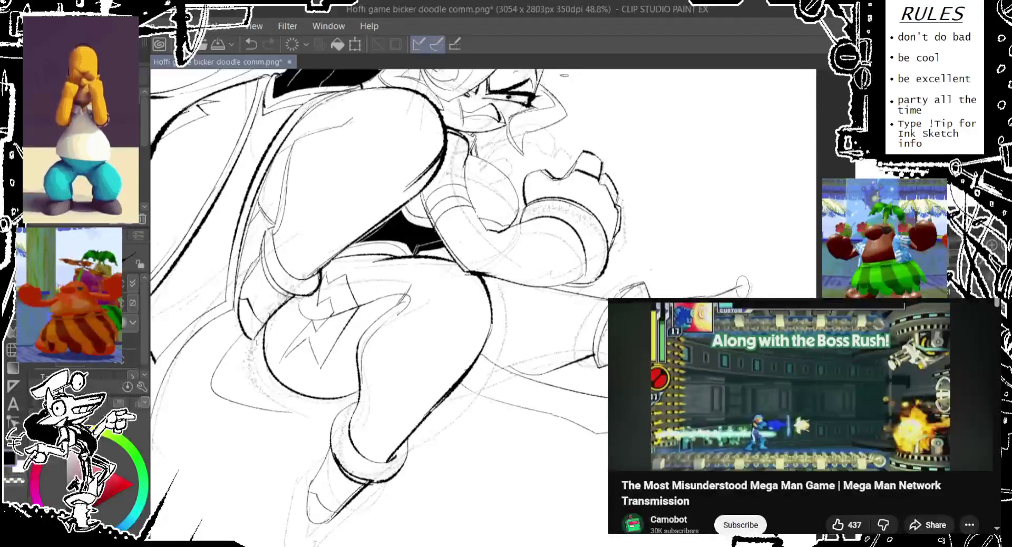
drag(702, 293, 750, 288)
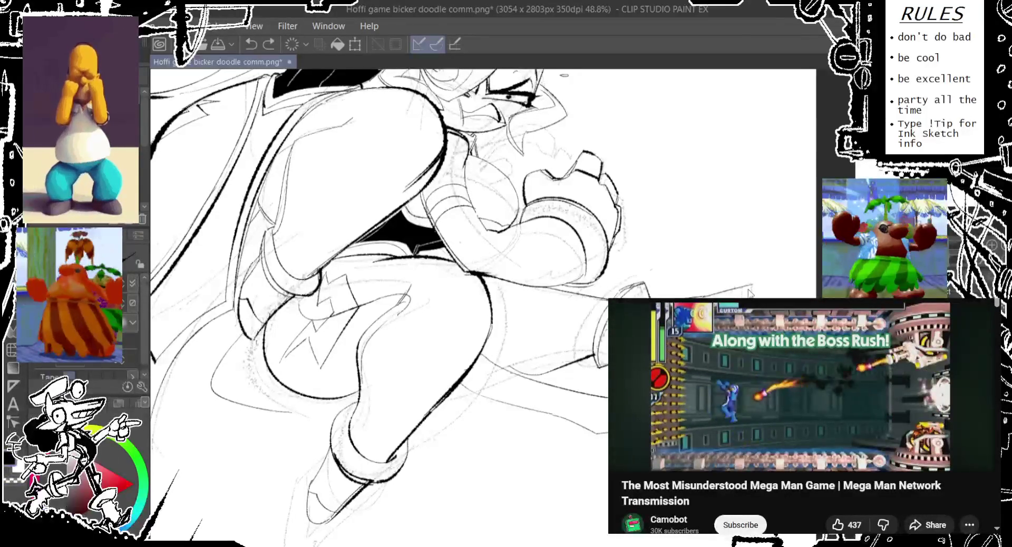
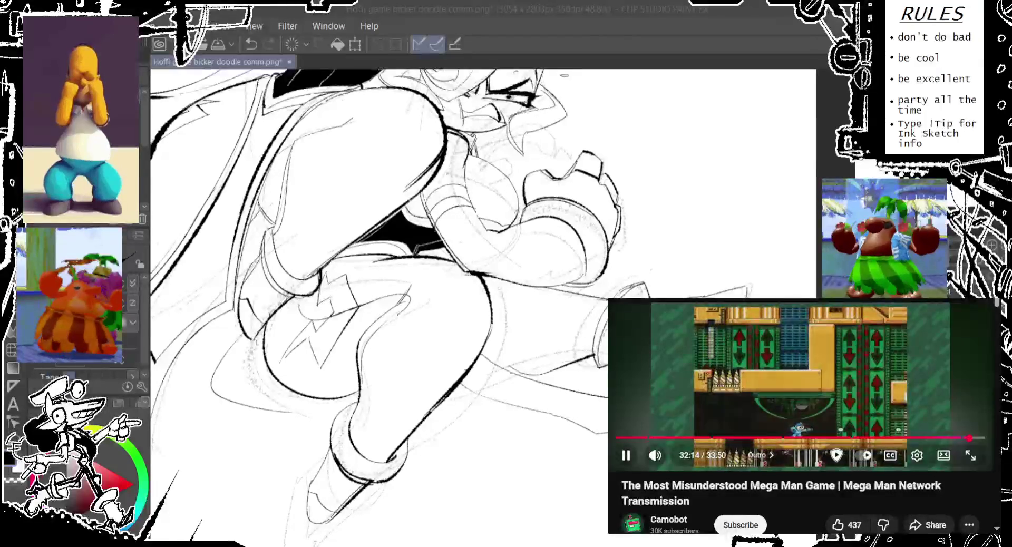
Step: Subscribe to the video's channel and start the suggested NiGHTS video
scroll(802, 395, down, 1)
scroll(844, 438, down, 1)
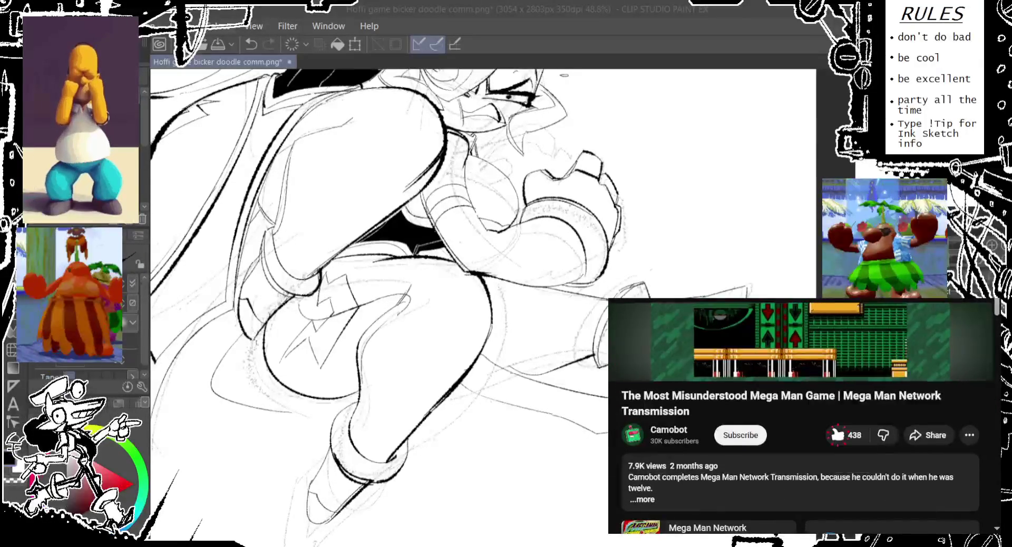
scroll(838, 435, up, 3)
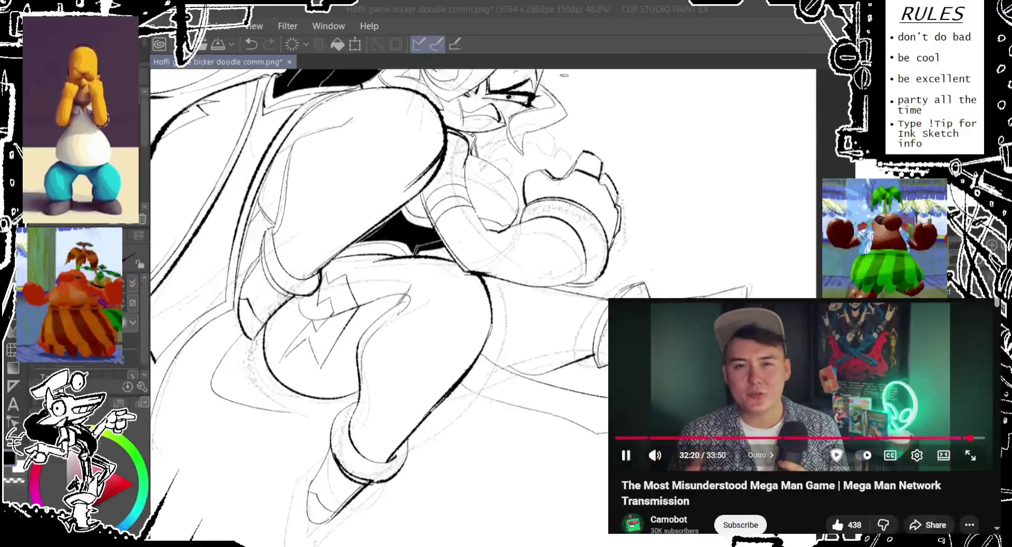
scroll(805, 416, down, 2)
click(741, 451)
scroll(741, 452, up, 2)
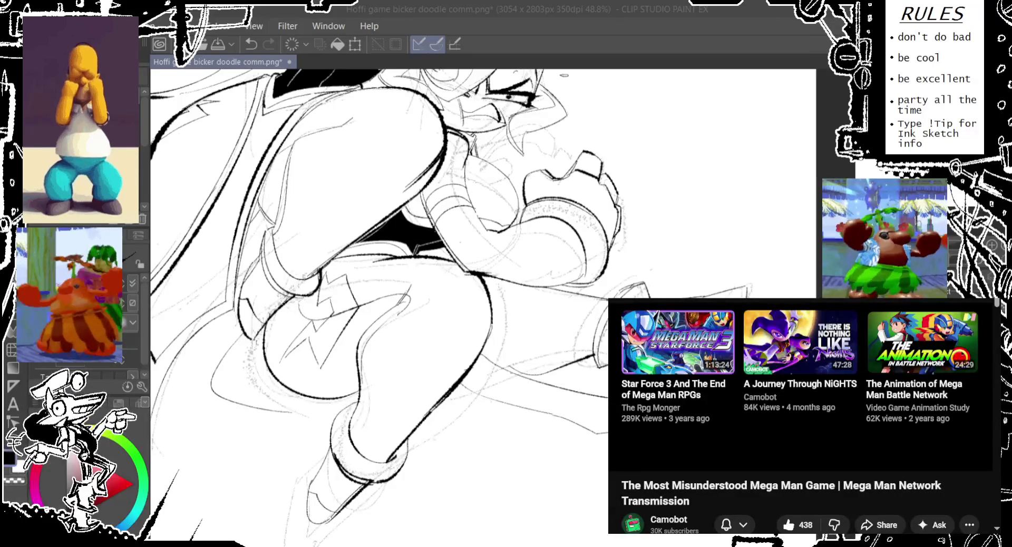
click(800, 343)
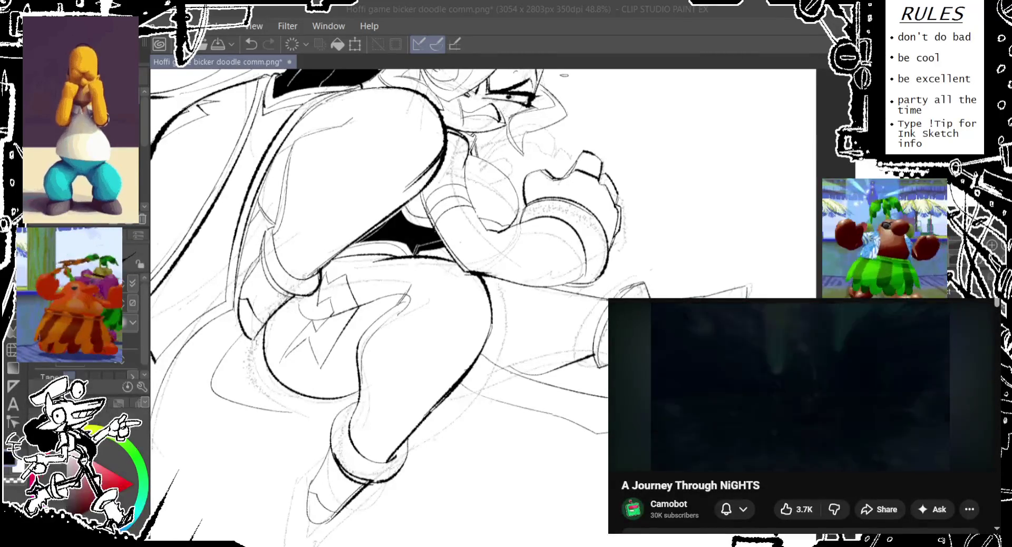
drag(380, 306, 321, 276)
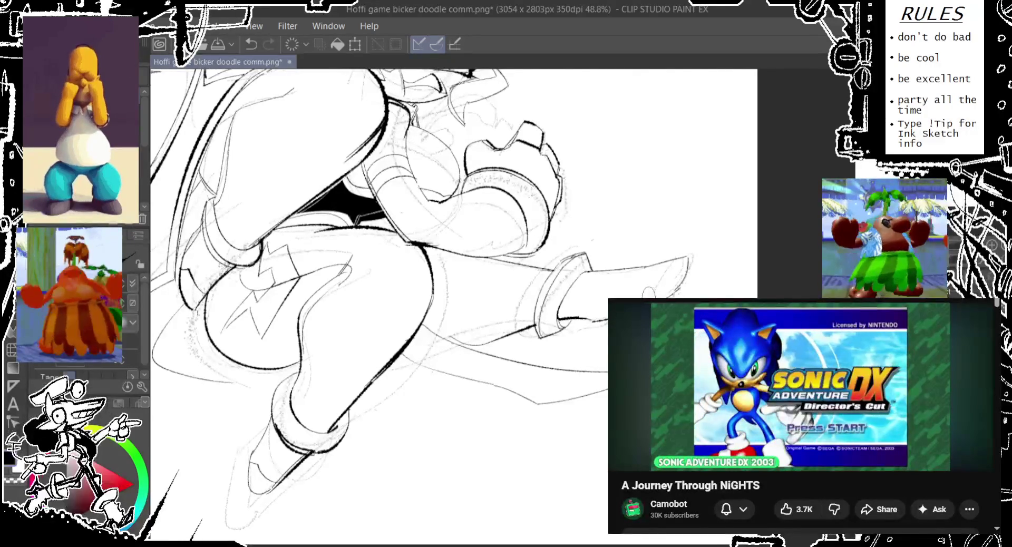
Step: Ink a clean stroke across the crouching character's lower leg, redrawing it once
scroll(631, 241, down, 2)
scroll(632, 241, down, 2)
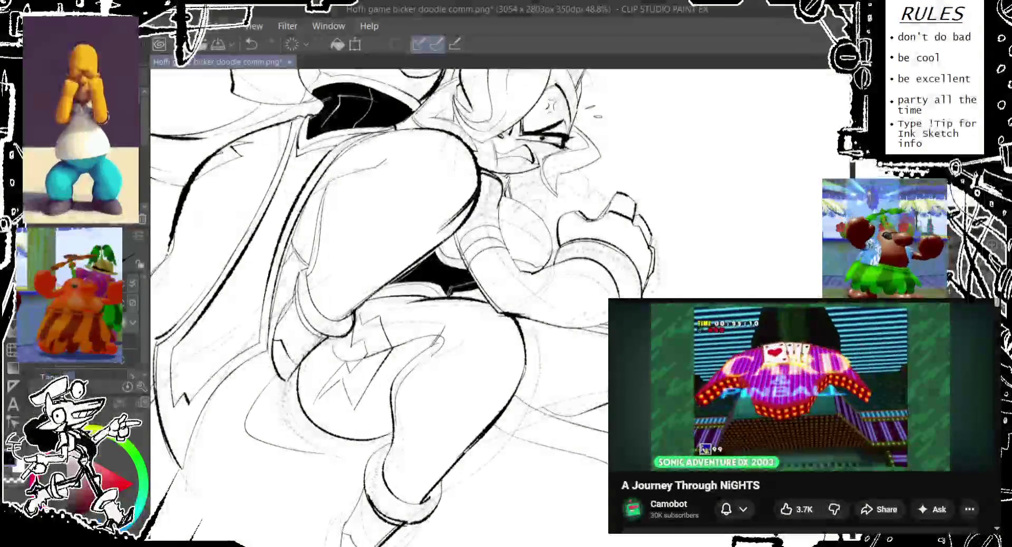
scroll(470, 379, up, 1)
scroll(471, 380, up, 1)
scroll(471, 379, up, 1)
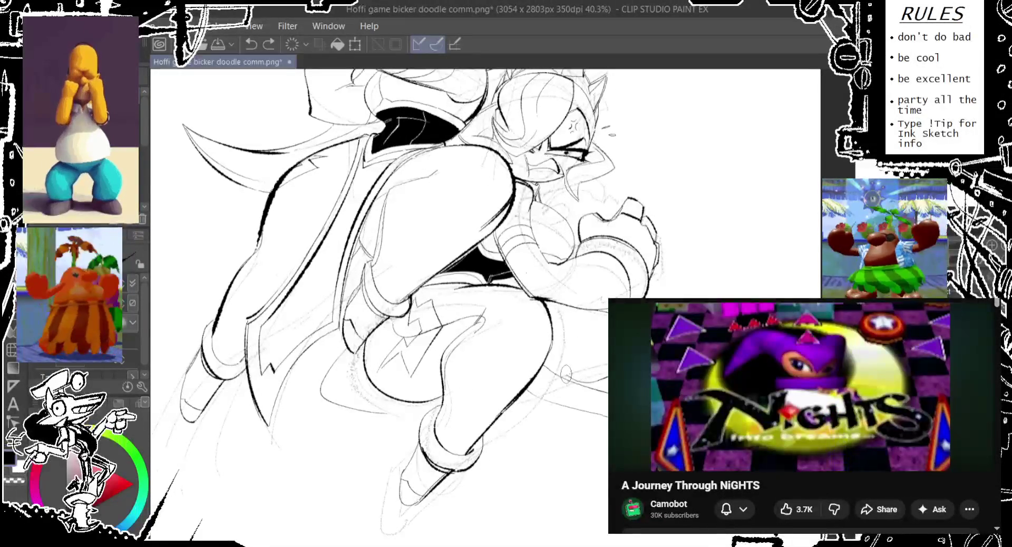
drag(549, 370, 524, 349)
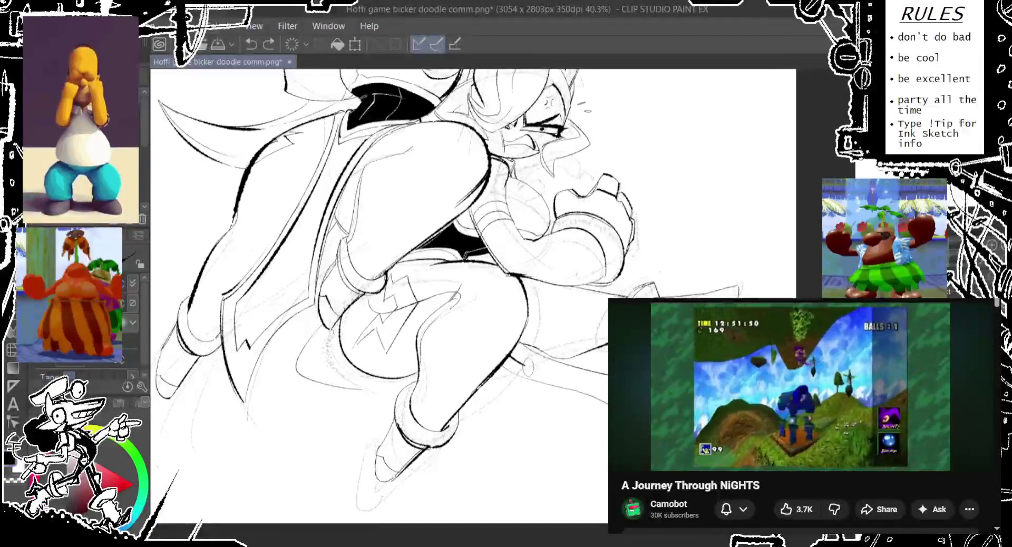
drag(607, 384, 516, 365)
key(ctrl+z)
drag(503, 350, 607, 390)
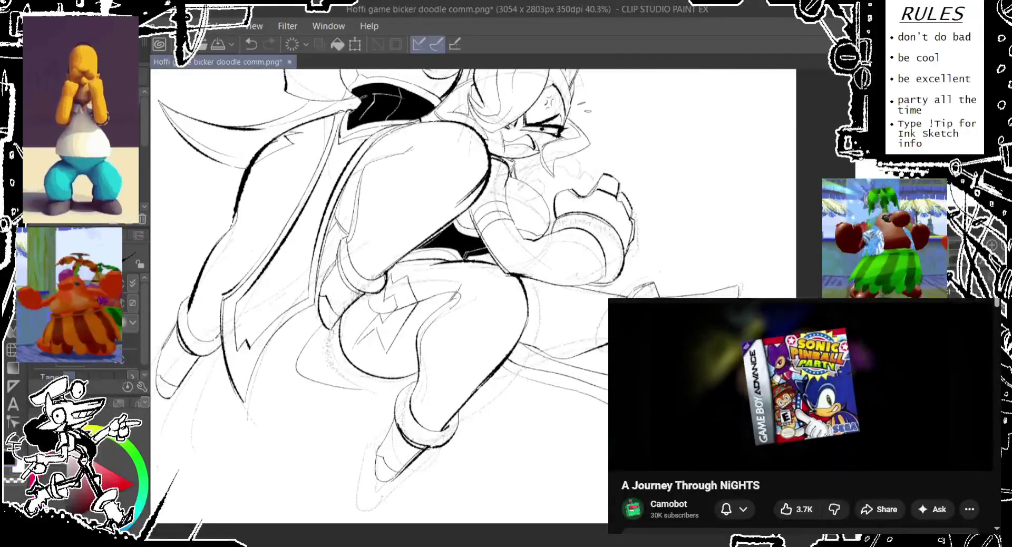
key(ctrl+z)
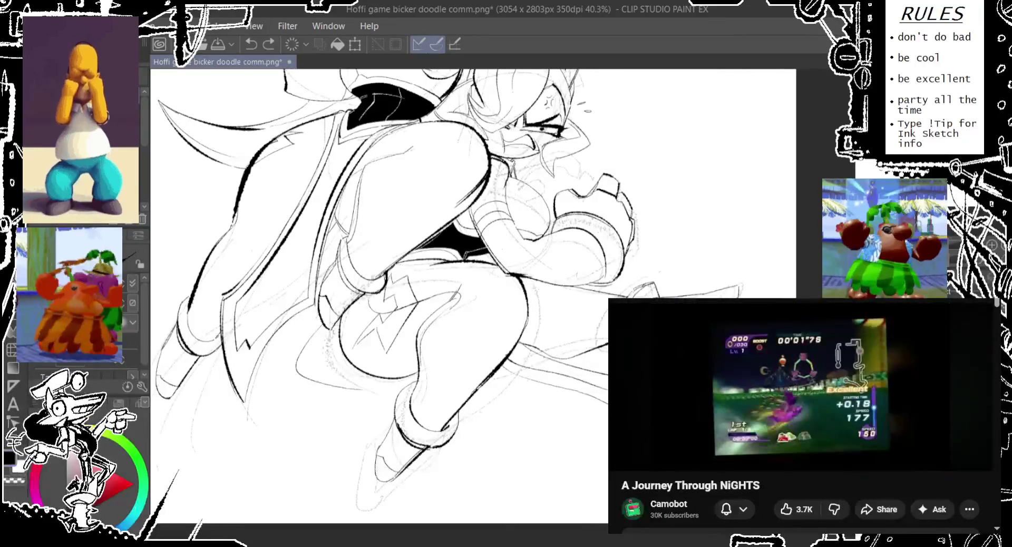
key(ctrl+y)
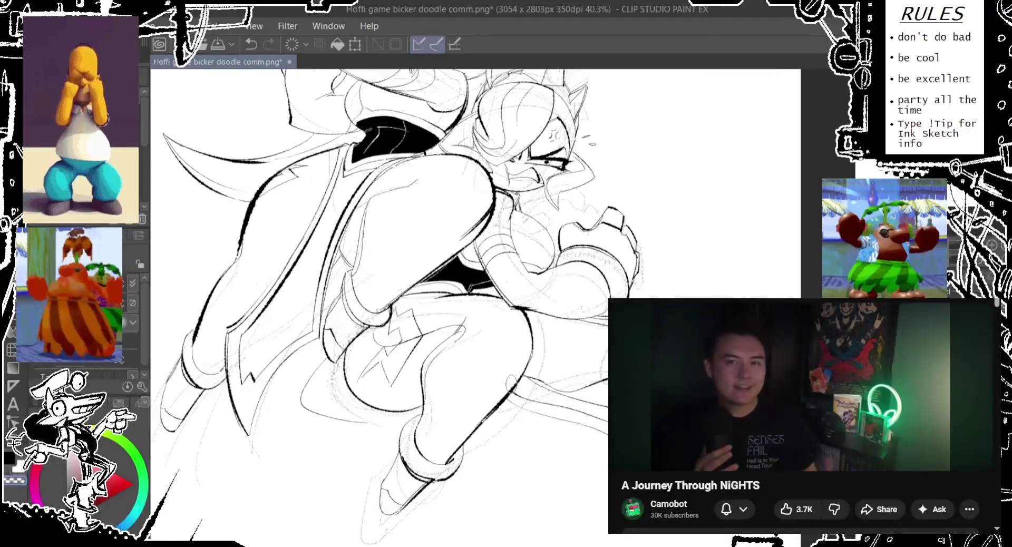
Step: Ink the lower-left leg curve and a small knee circle, retrying each stroke
drag(436, 379, 493, 379)
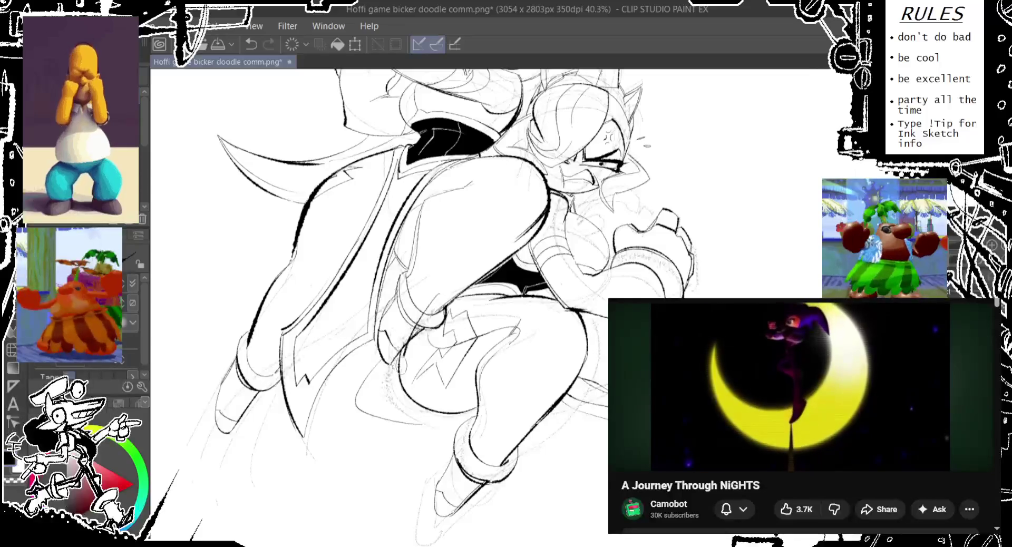
drag(400, 344, 478, 418)
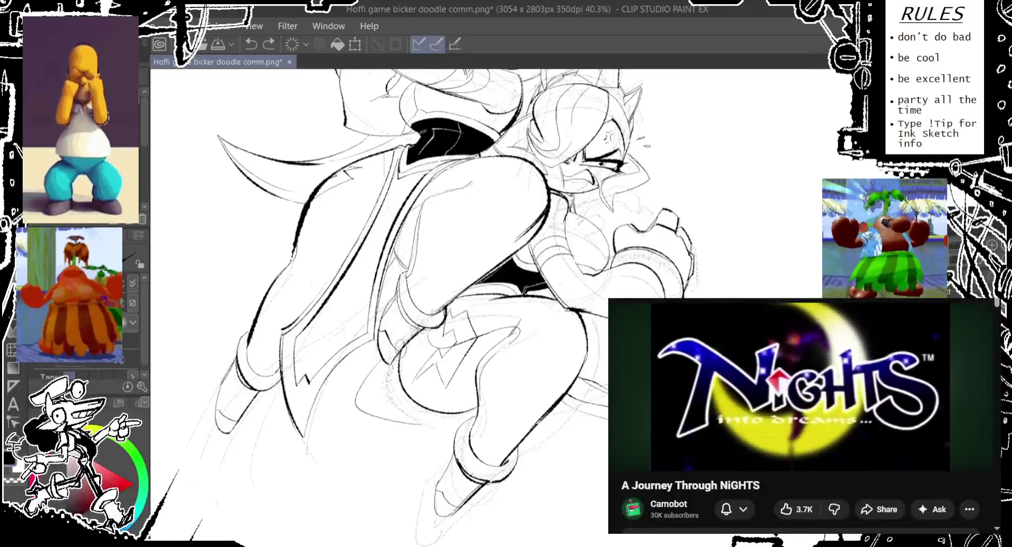
key(ctrl+z)
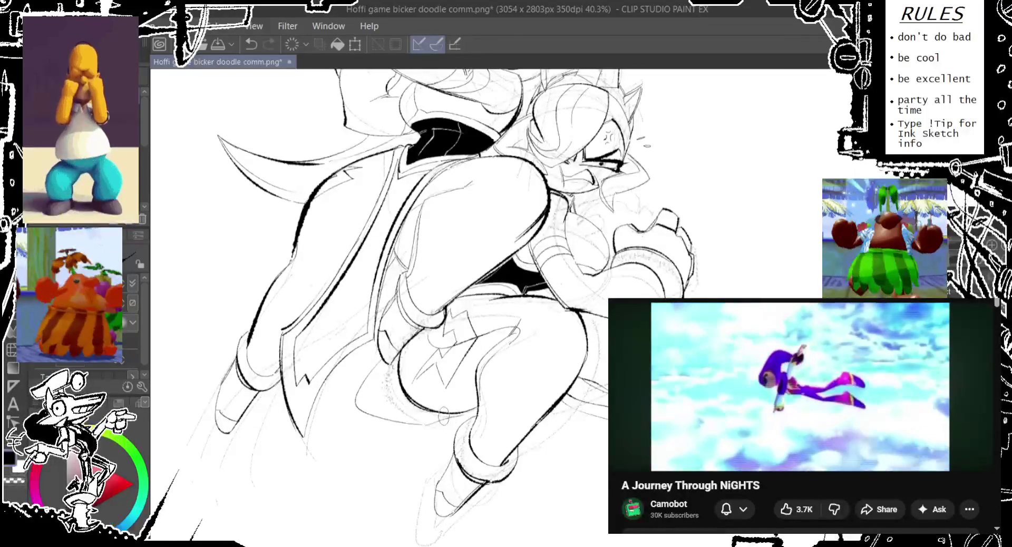
key(ctrl+z)
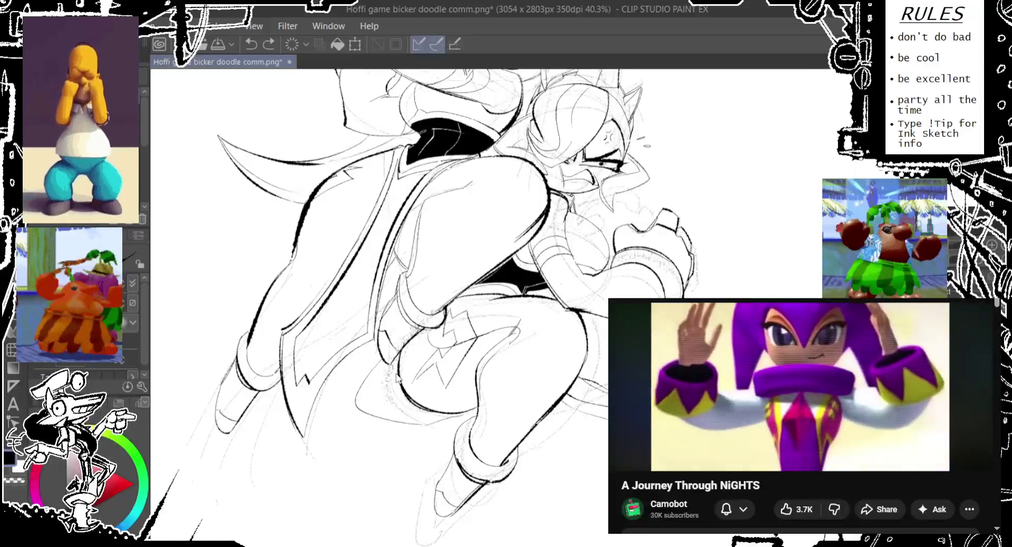
key(ctrl+y)
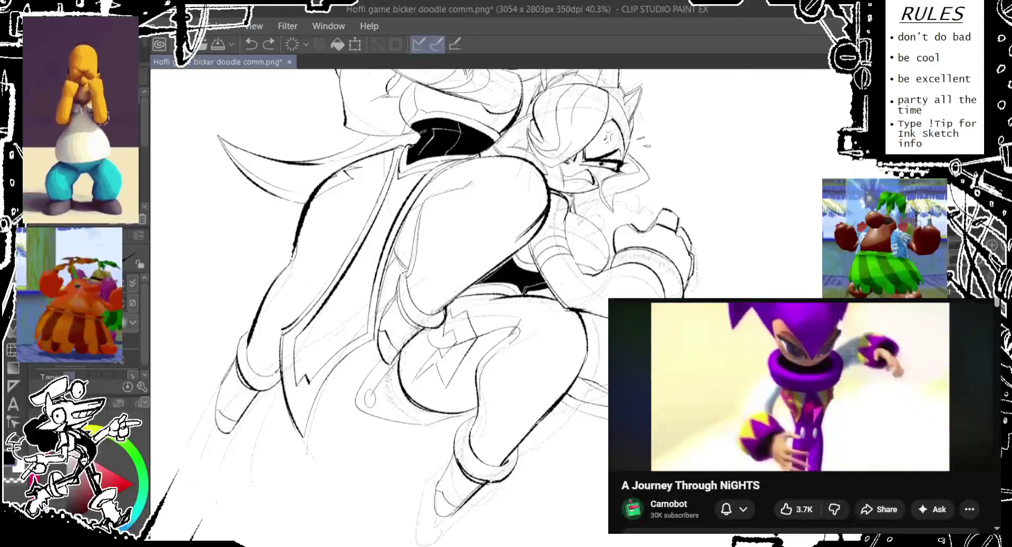
key(ctrl+z)
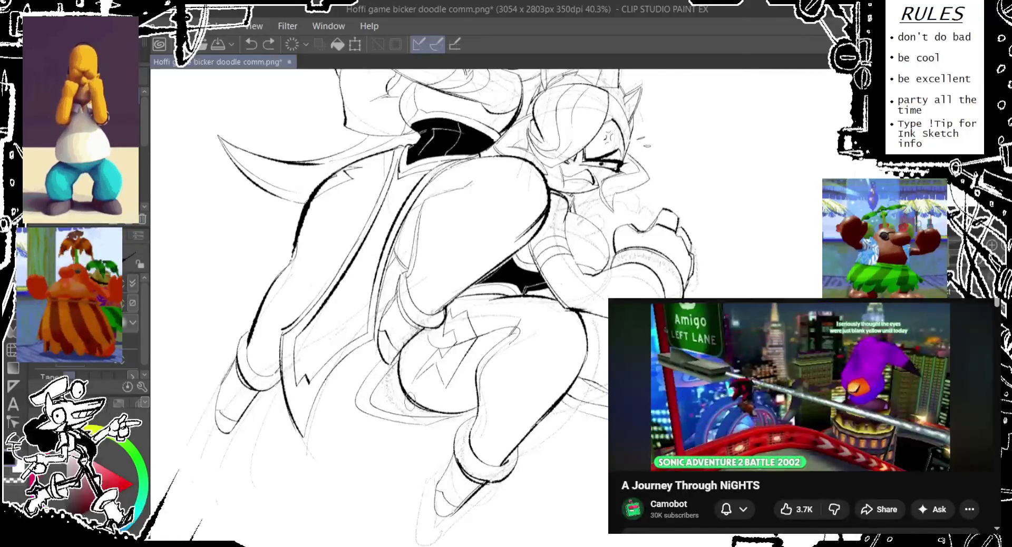
drag(376, 396, 375, 409)
key(ctrl+z)
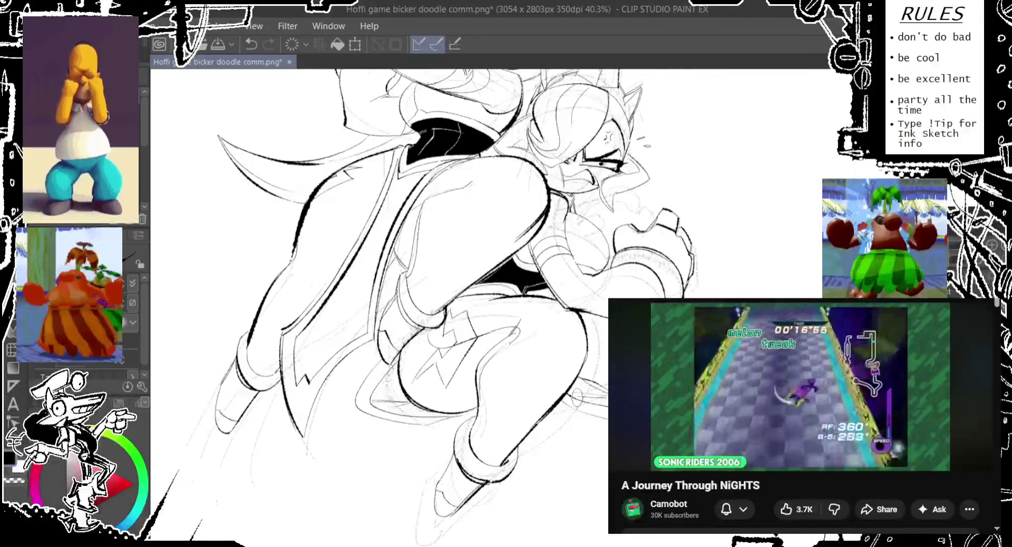
Step: Restore the undone knee strokes and small oval marks on the legs
drag(421, 264, 363, 276)
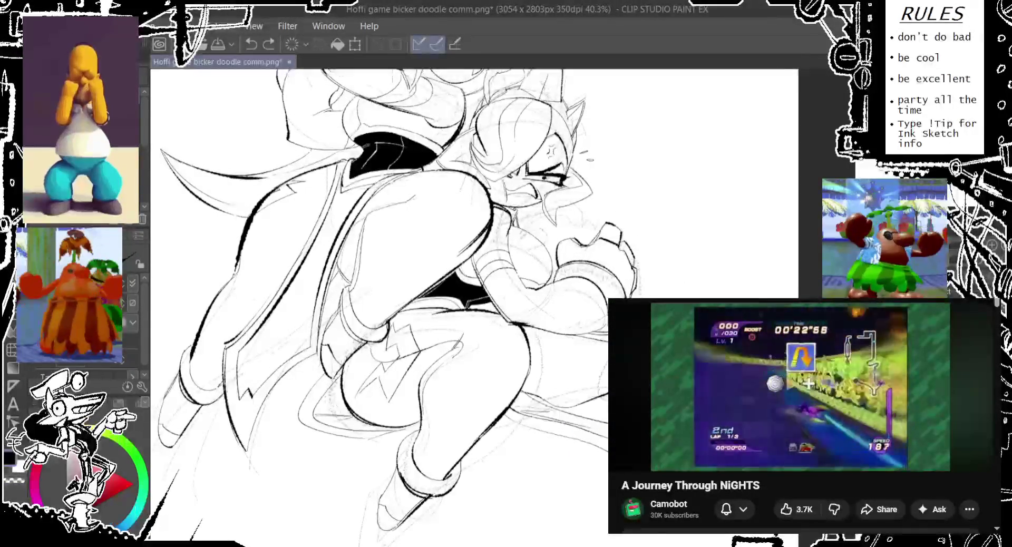
key(ctrl+y)
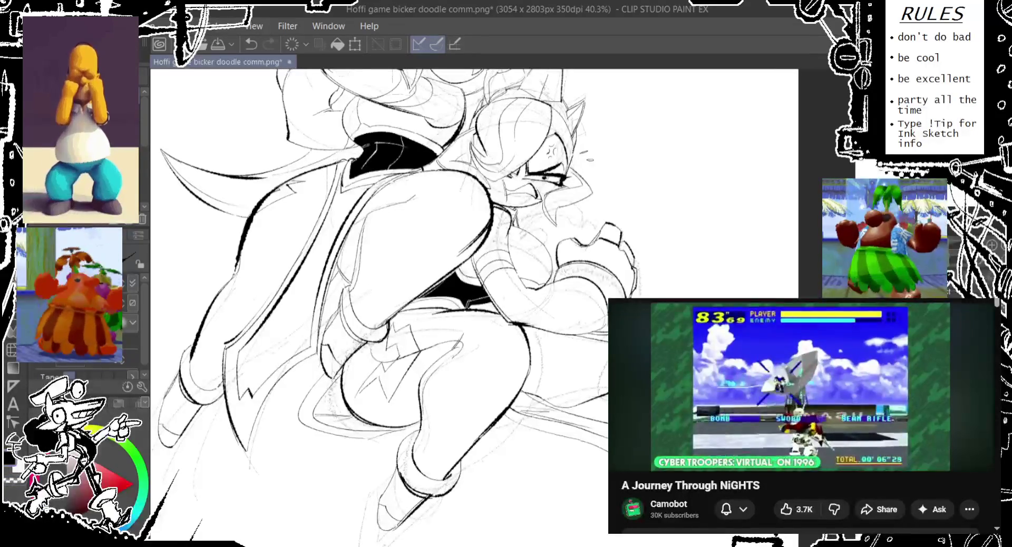
key(ctrl+z)
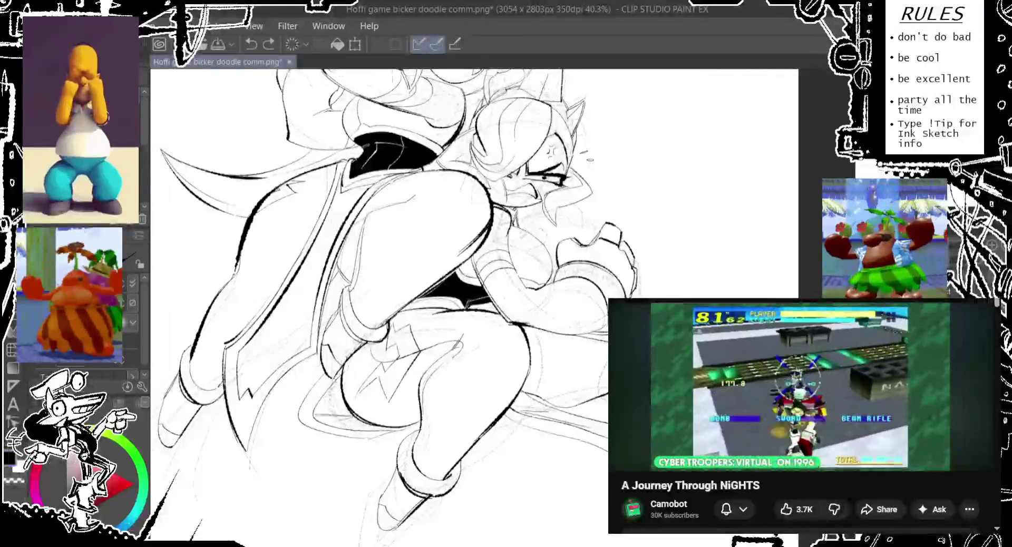
key(ctrl+z)
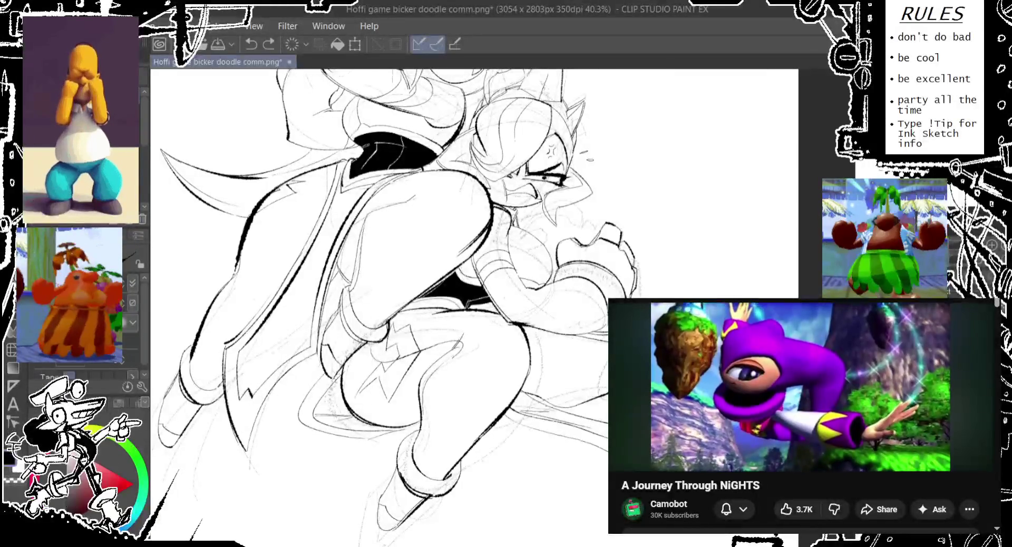
key(ctrl+y)
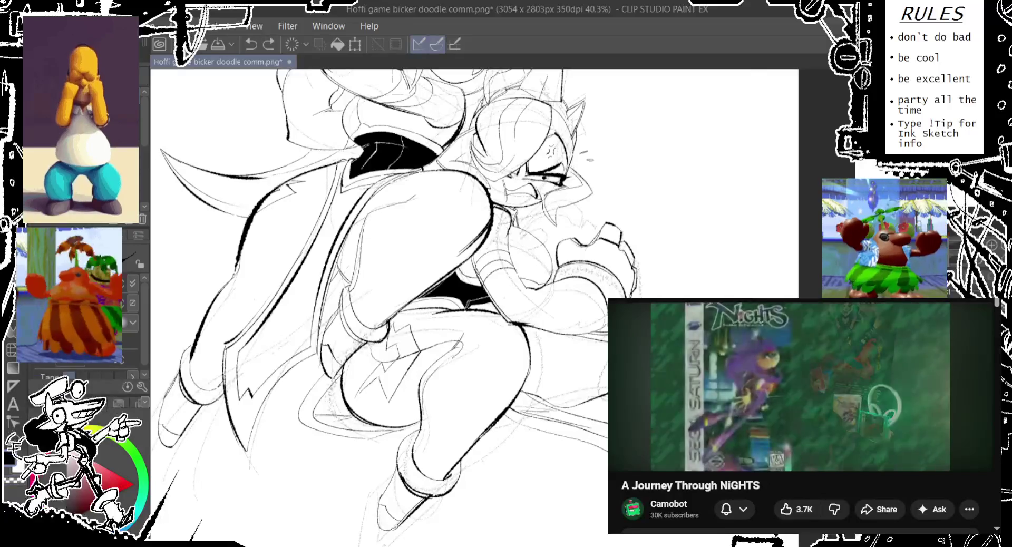
scroll(395, 306, up, 1)
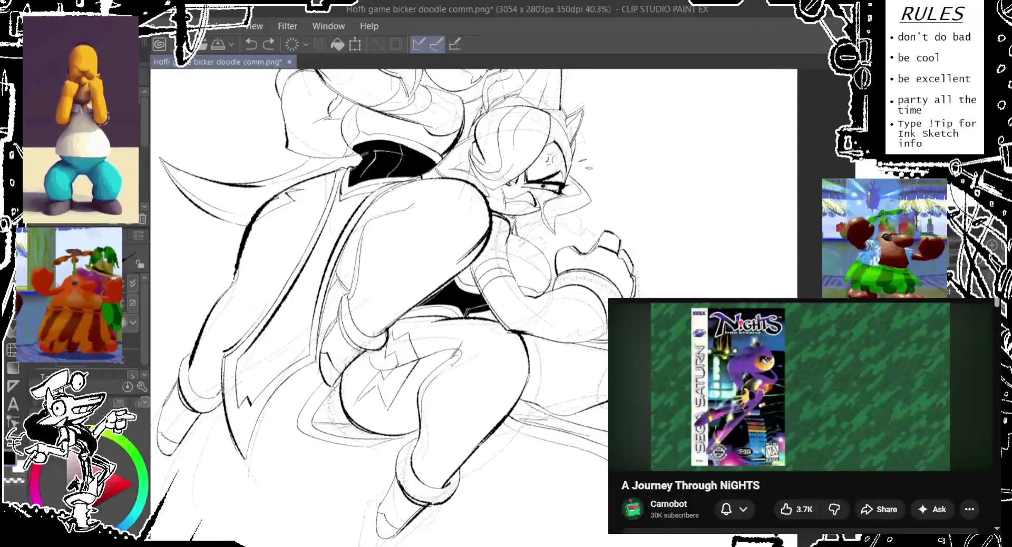
key(ctrl+y)
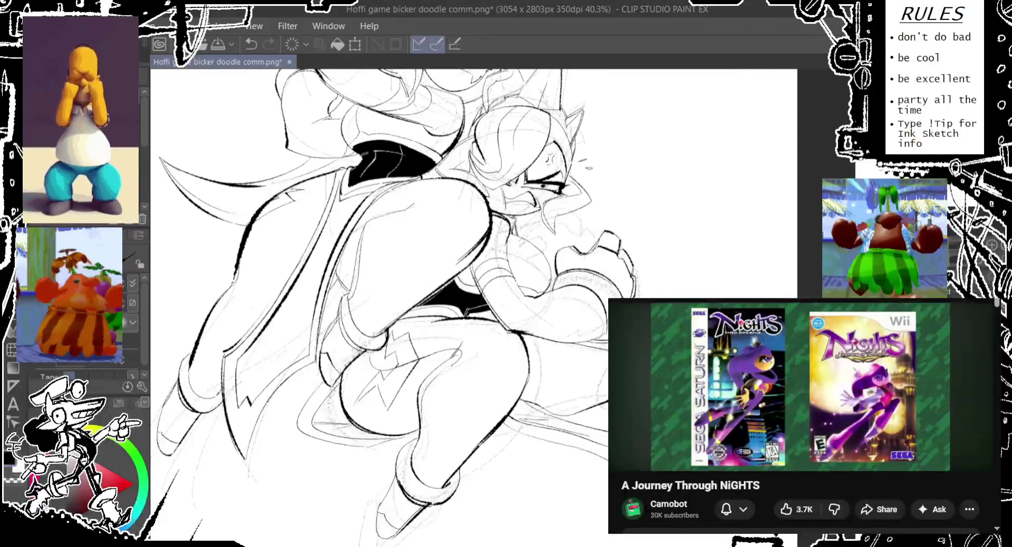
key(ctrl+y)
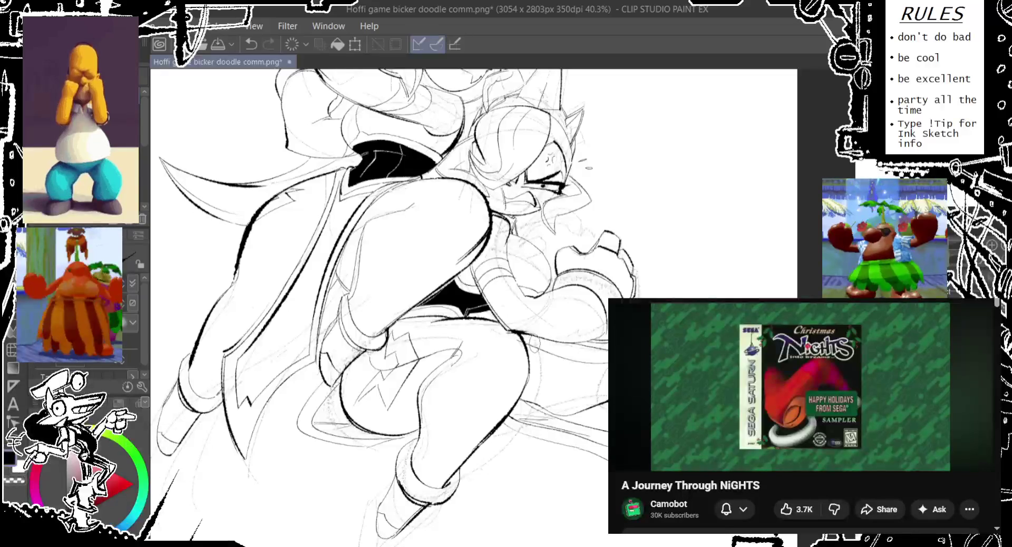
key(ctrl+y)
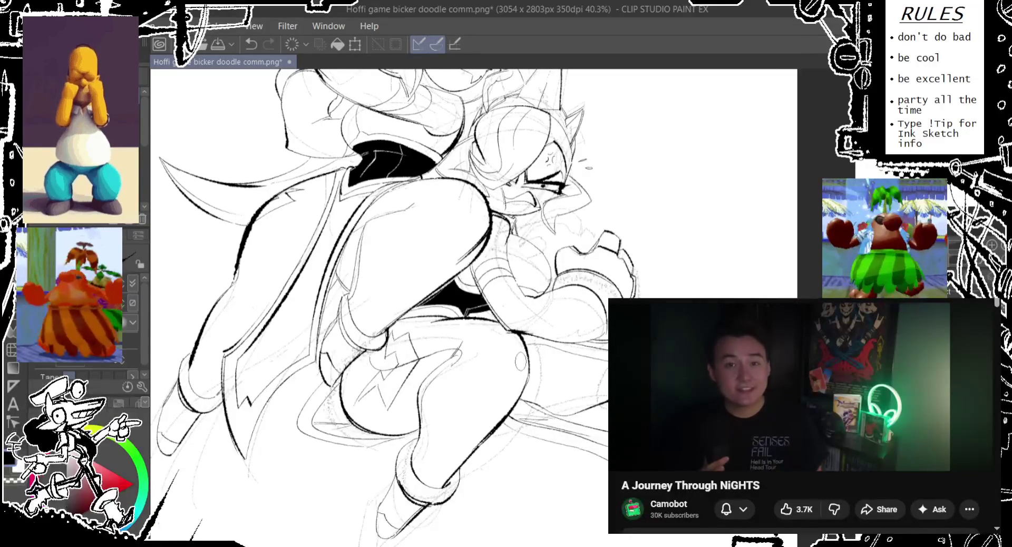
Step: Ink short strokes beside the smaller character's face and mouth
scroll(527, 327, up, 2)
scroll(528, 327, up, 2)
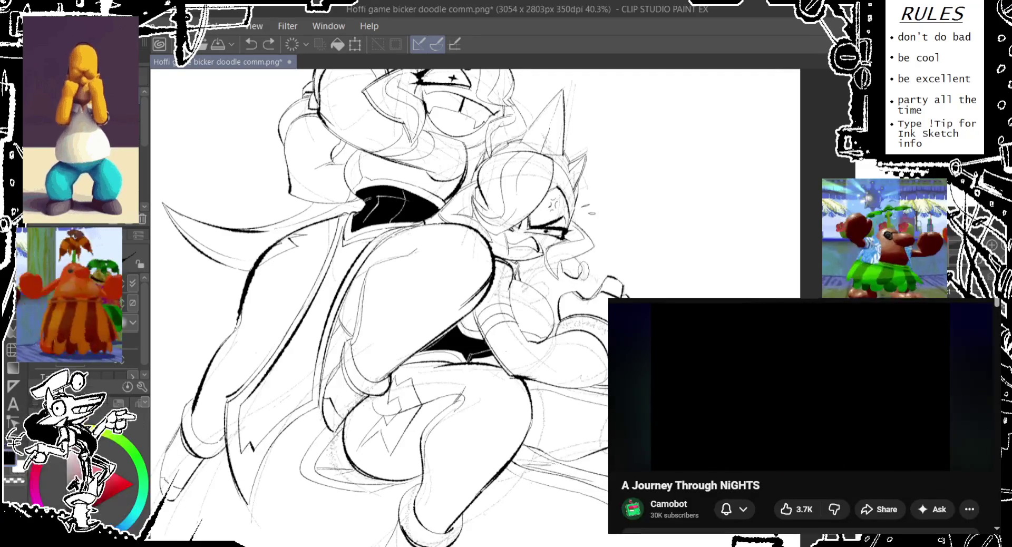
drag(589, 278, 658, 267)
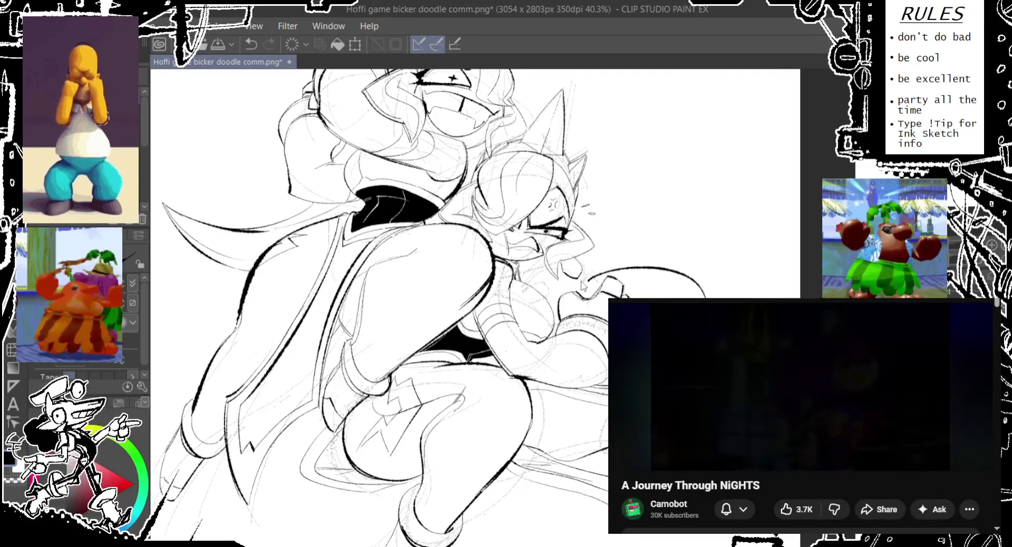
key(ctrl+z)
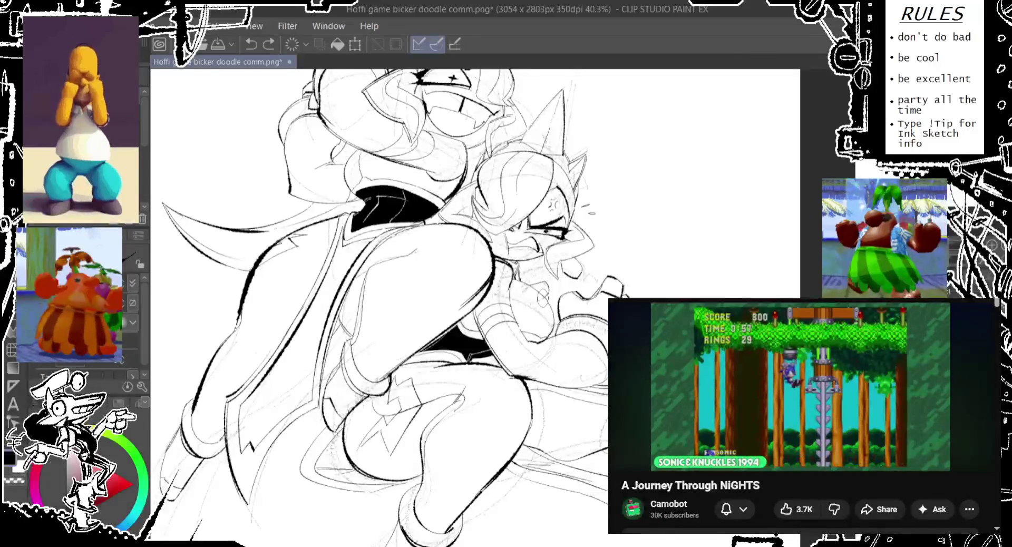
drag(553, 289, 543, 303)
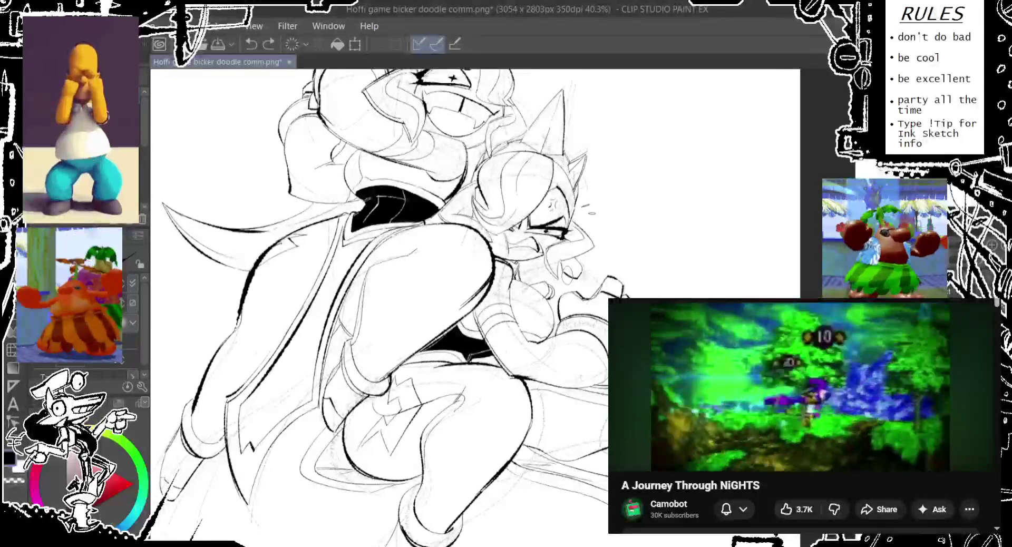
mouse_move(562, 277)
mouse_down()
mouse_move(573, 269)
mouse_move(591, 295)
mouse_up()
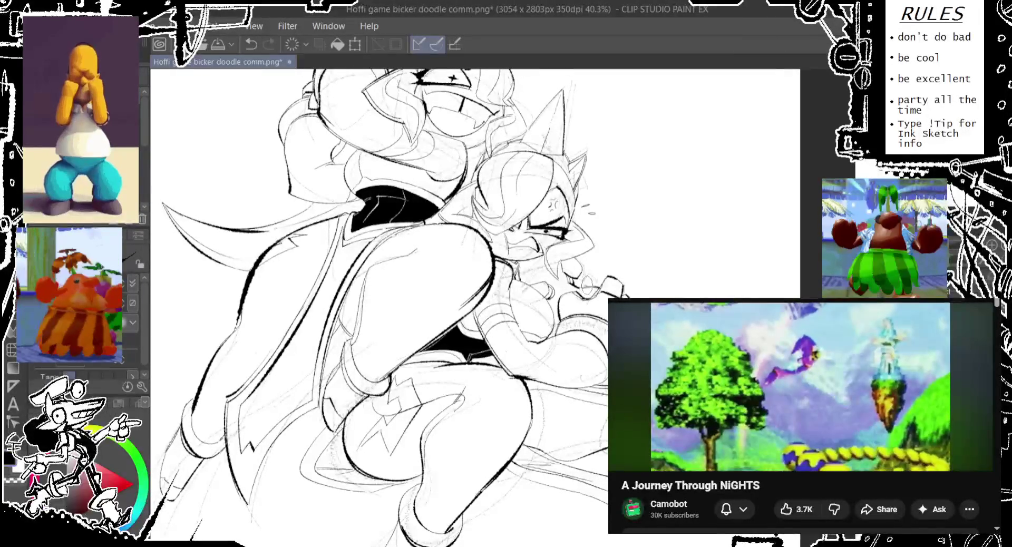
key(ctrl+z)
key(ctrl+y)
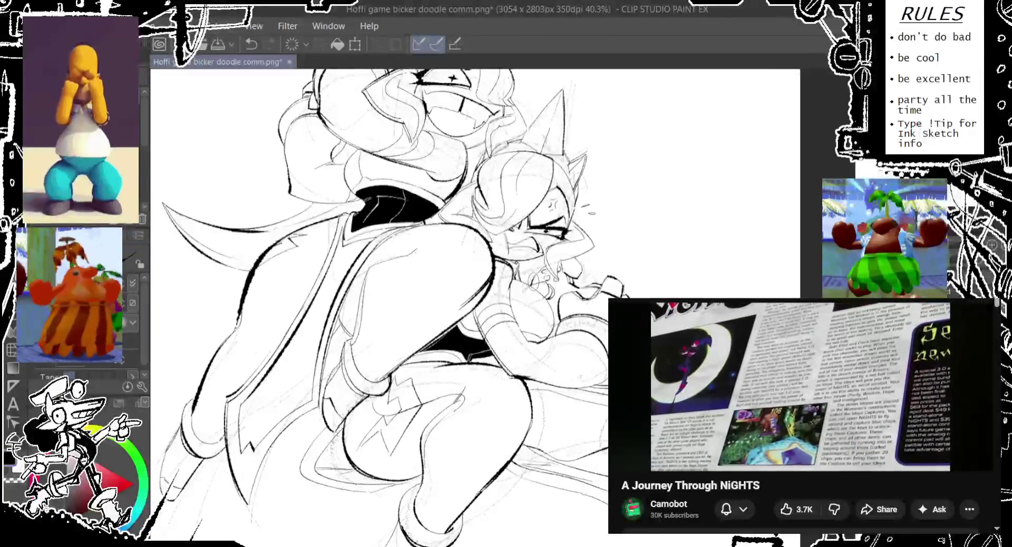
Step: Redraw the short line at the smaller character's mouth and keep the final strokes
key(ctrl+z)
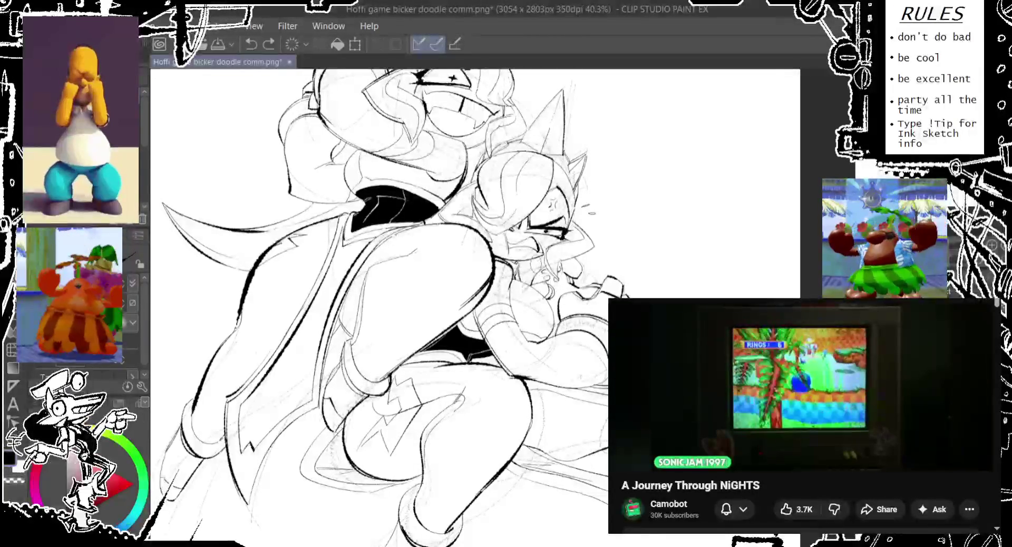
key(ctrl+z)
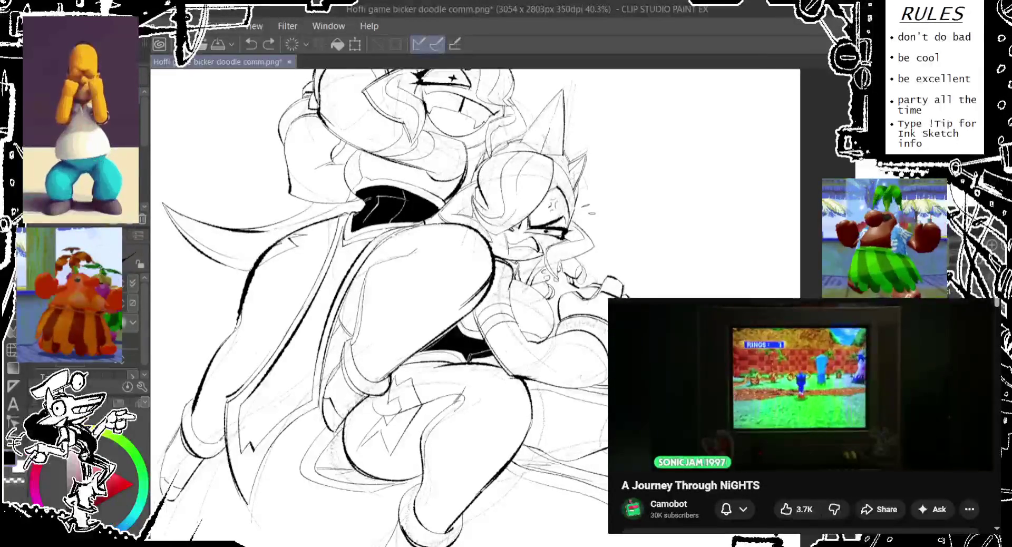
drag(596, 290, 580, 269)
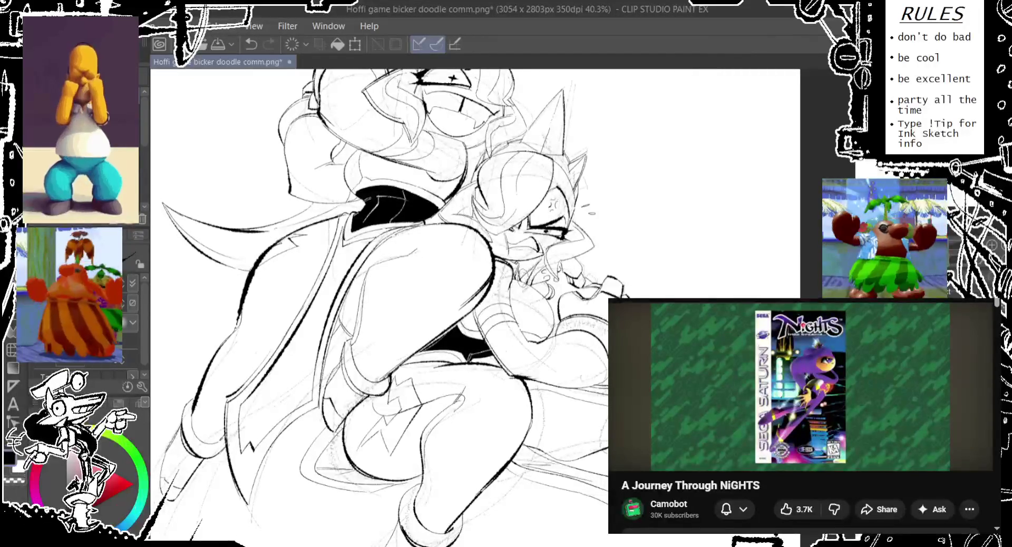
key(ctrl+z)
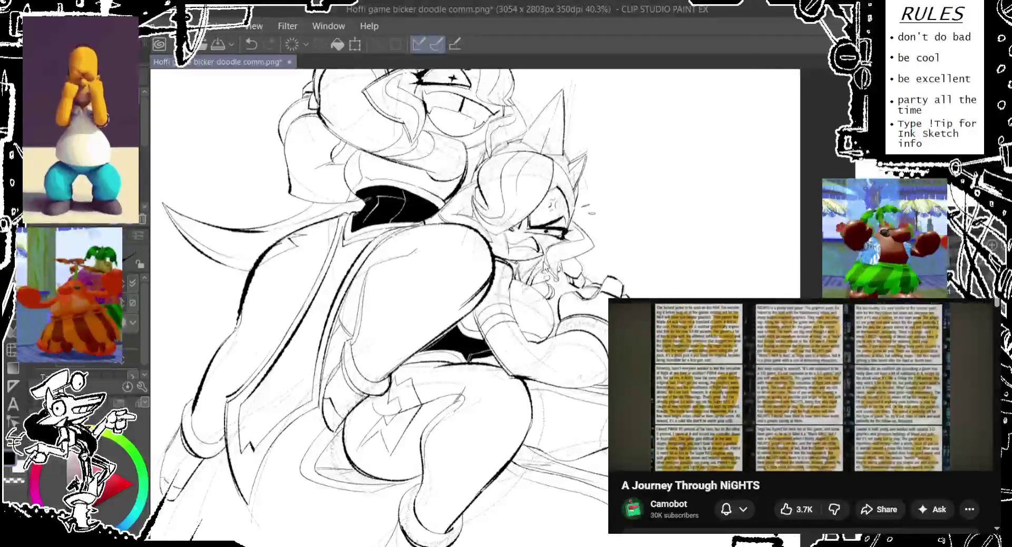
key(ctrl+y)
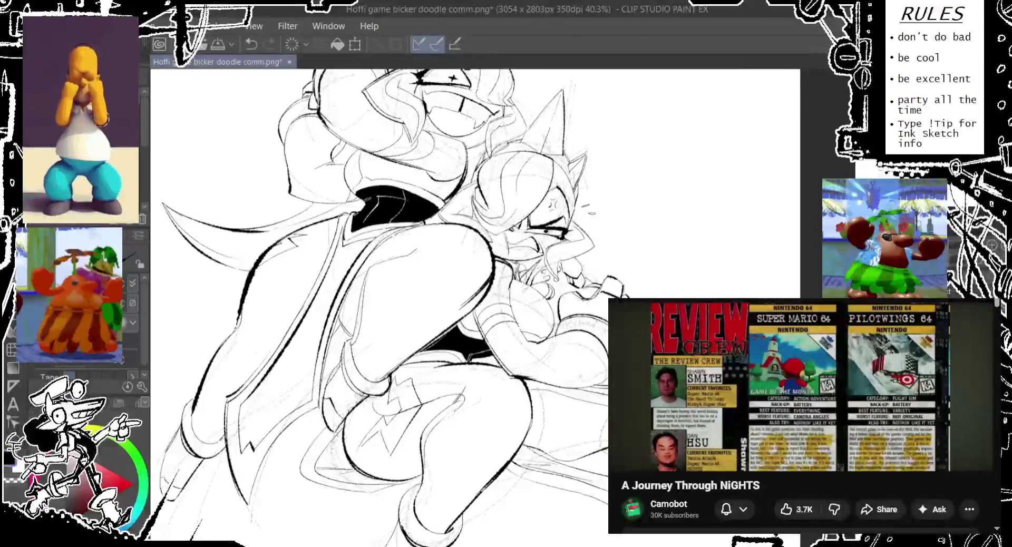
Step: Re-ink the lower-left figure's outline, then sketch a long curve right of the smaller character
scroll(379, 306, down, 2)
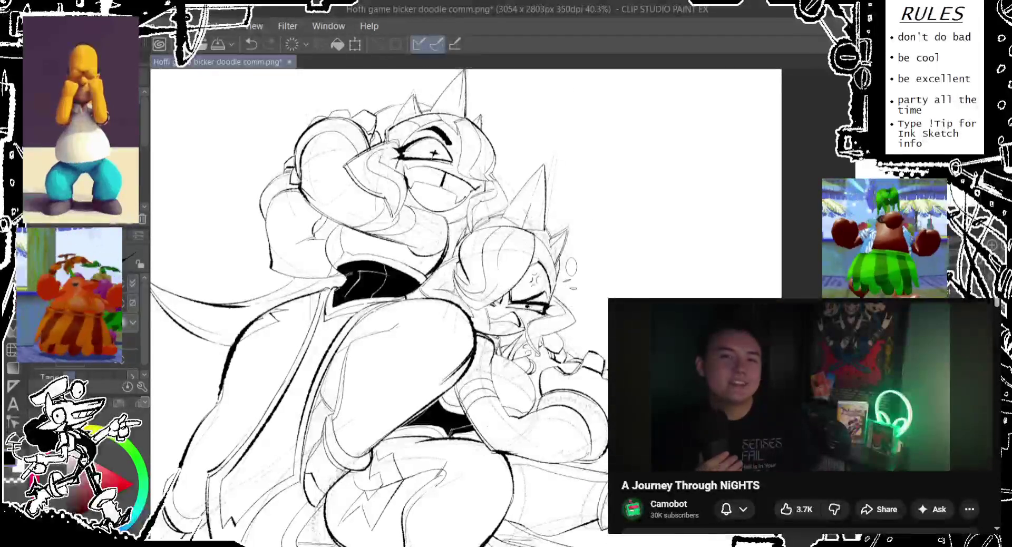
scroll(380, 306, down, 2)
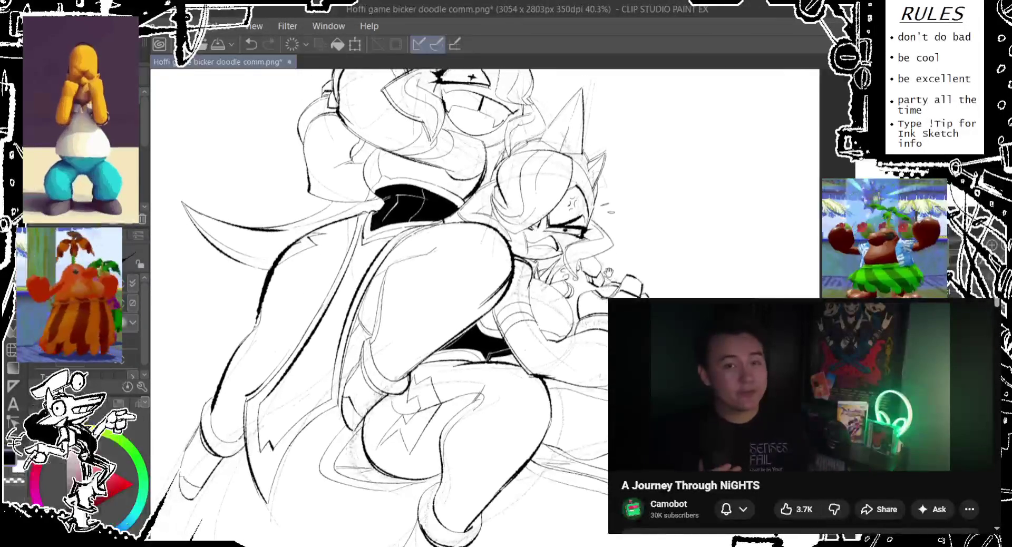
scroll(379, 306, down, 2)
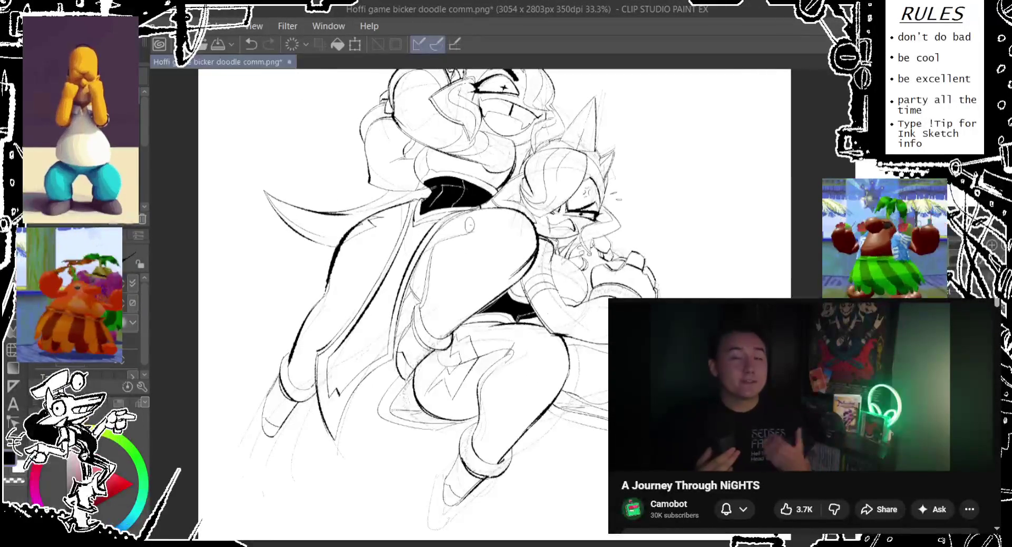
key(ctrl+z)
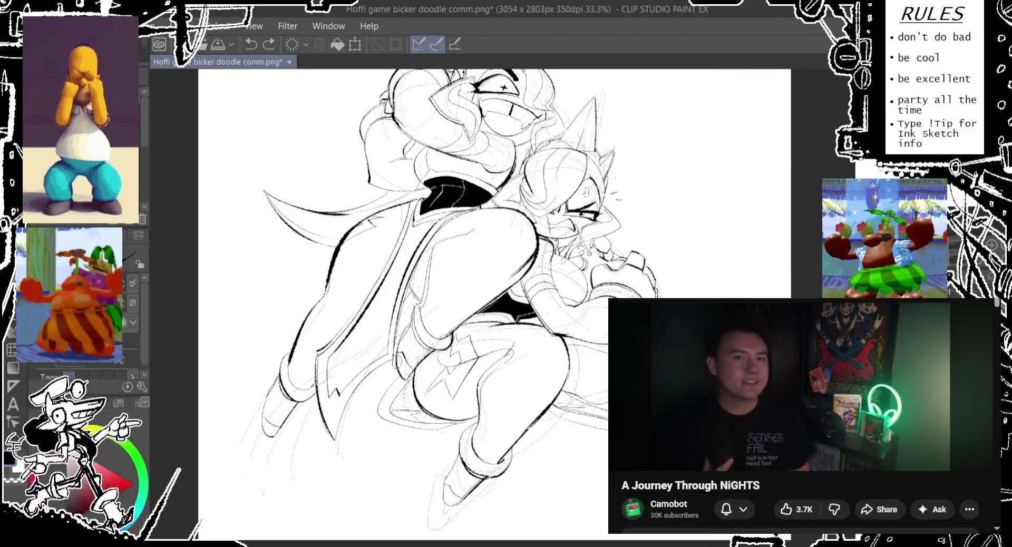
key(ctrl+z)
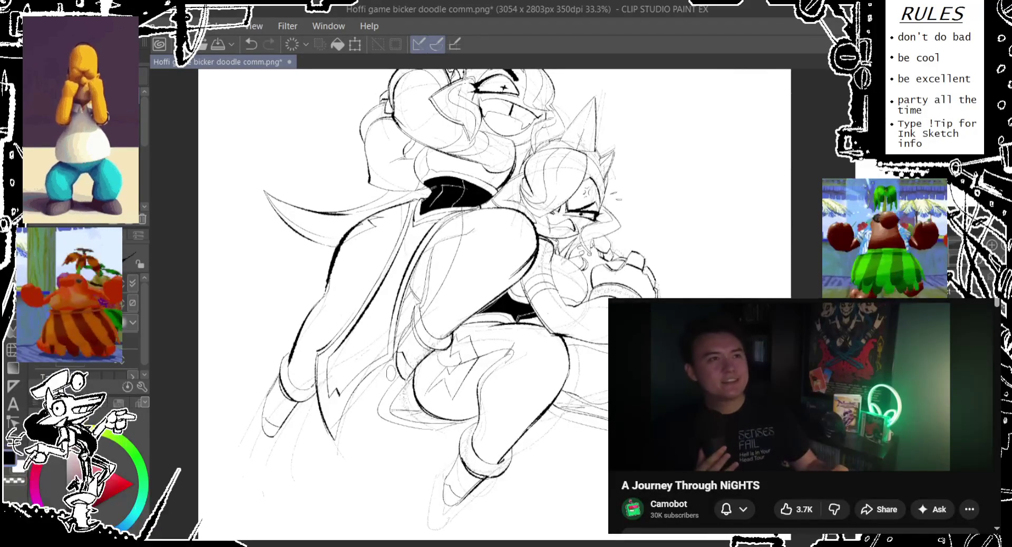
drag(400, 362, 338, 456)
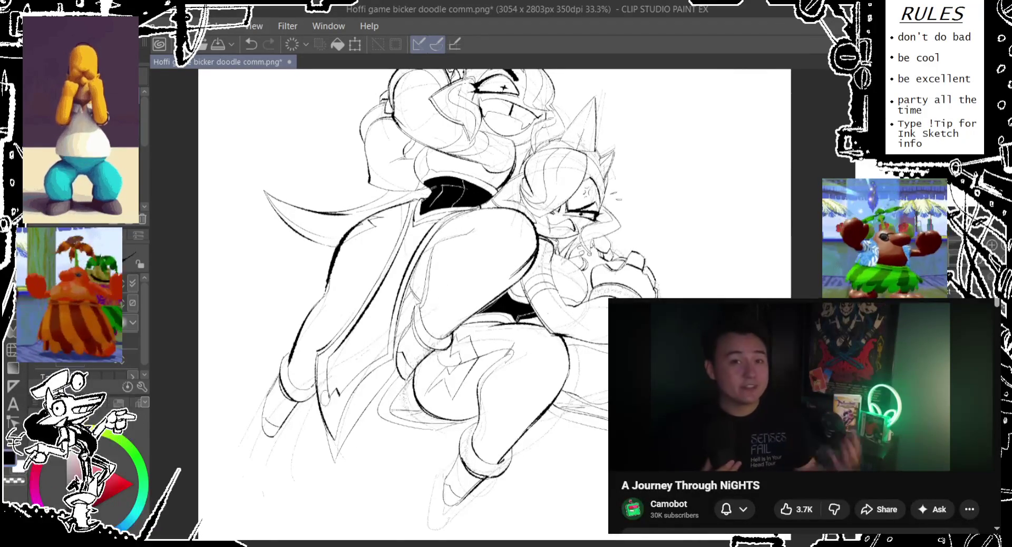
key(ctrl+z)
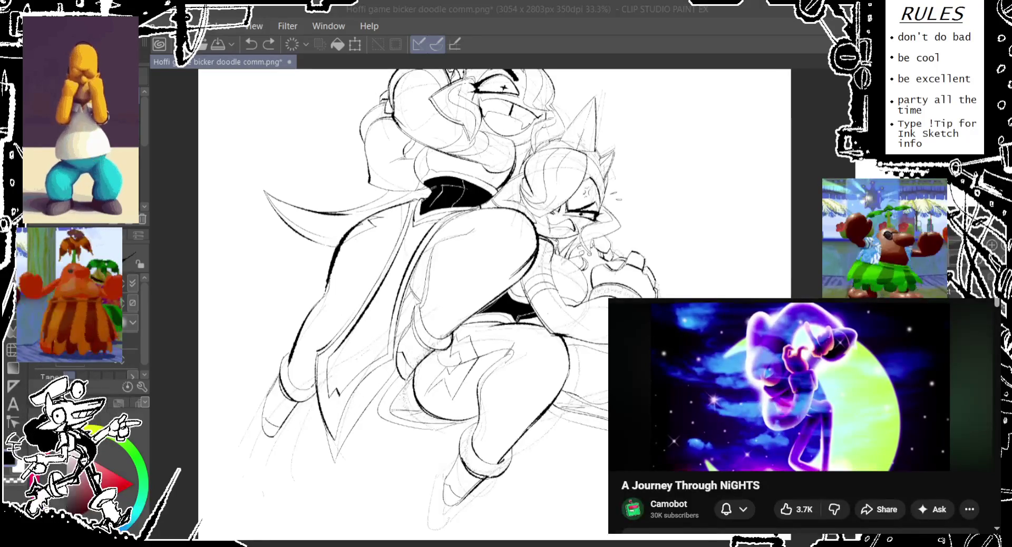
key(ctrl+y)
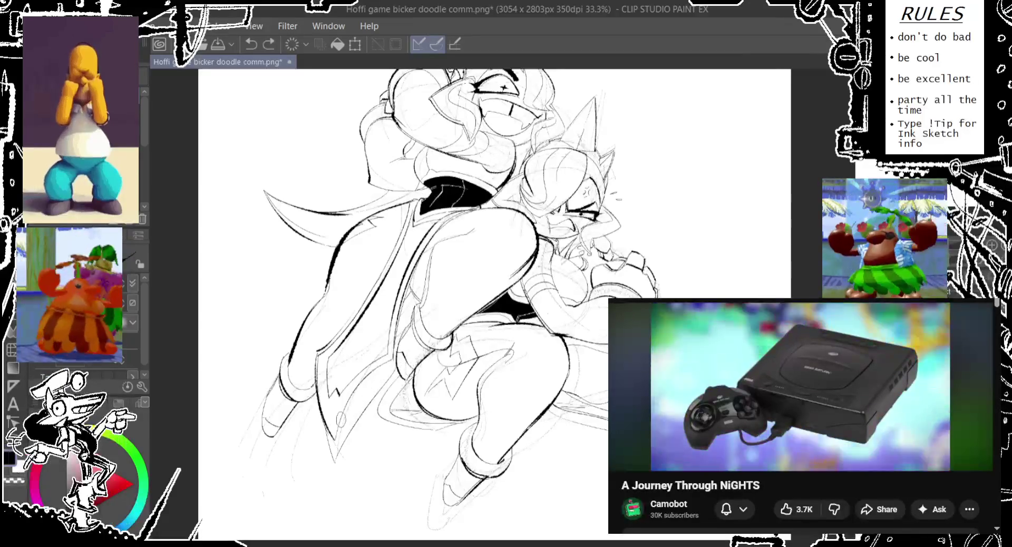
scroll(400, 305, up, 2)
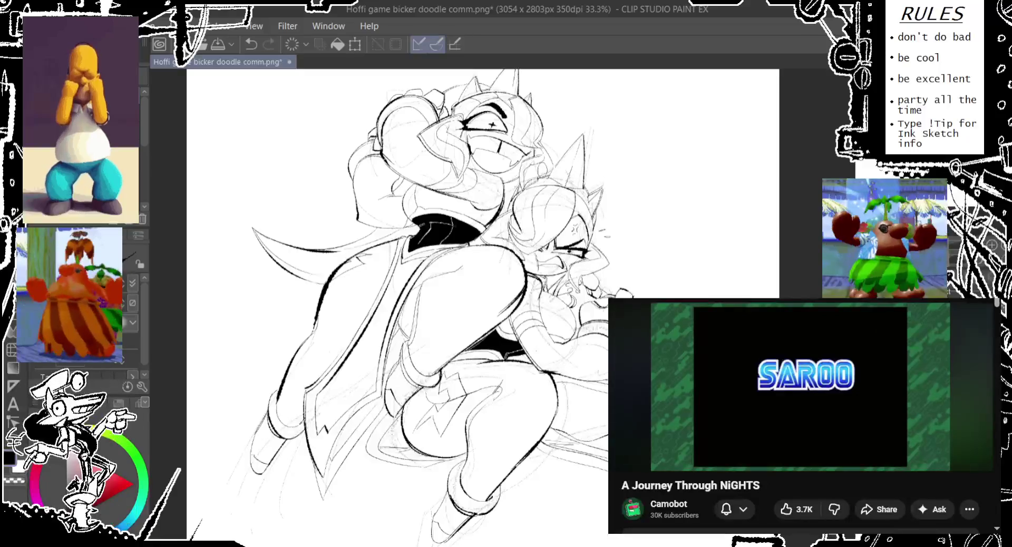
drag(580, 169, 657, 298)
Step: Replace the long curve with a tighter one behind the smaller character and save
key(ctrl+z)
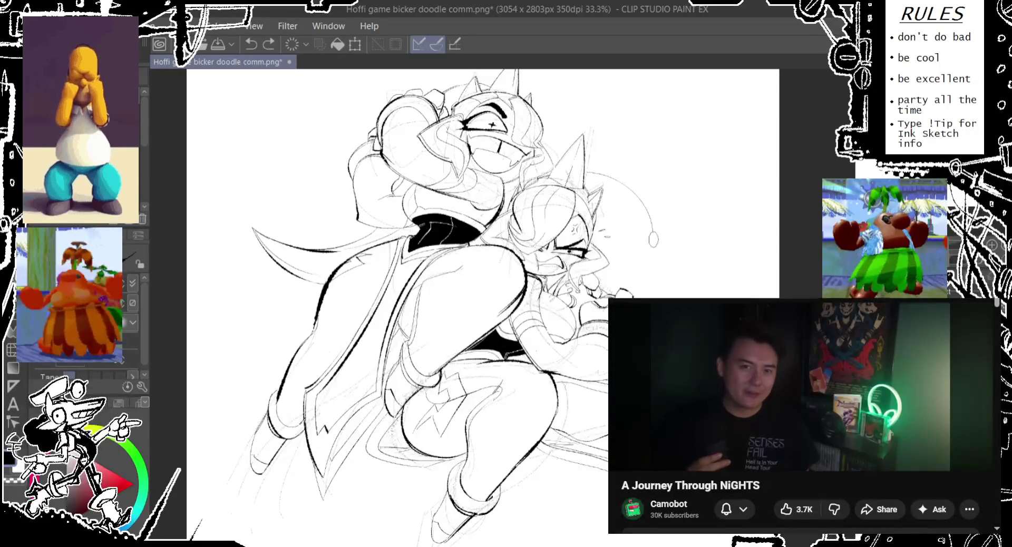
key(ctrl+z)
mouse_move(577, 169)
mouse_down()
mouse_move(638, 298)
mouse_move(652, 277)
mouse_move(685, 294)
mouse_up()
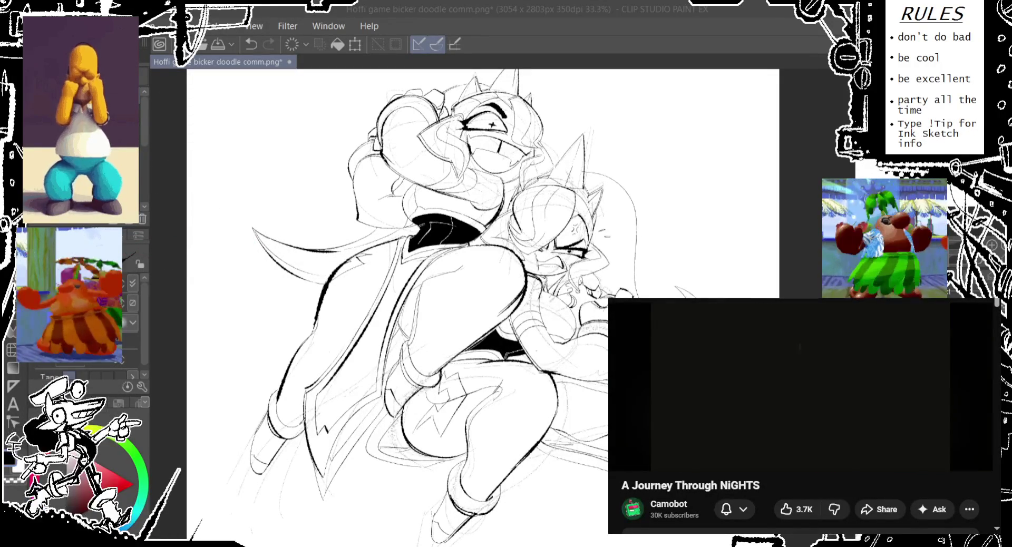
scroll(481, 307, down, 1)
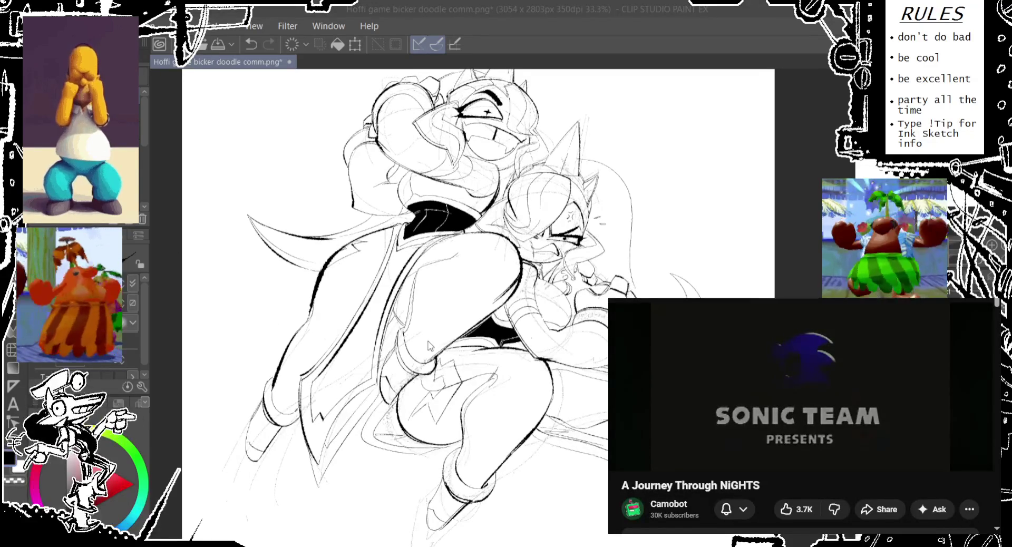
key(ctrl+s)
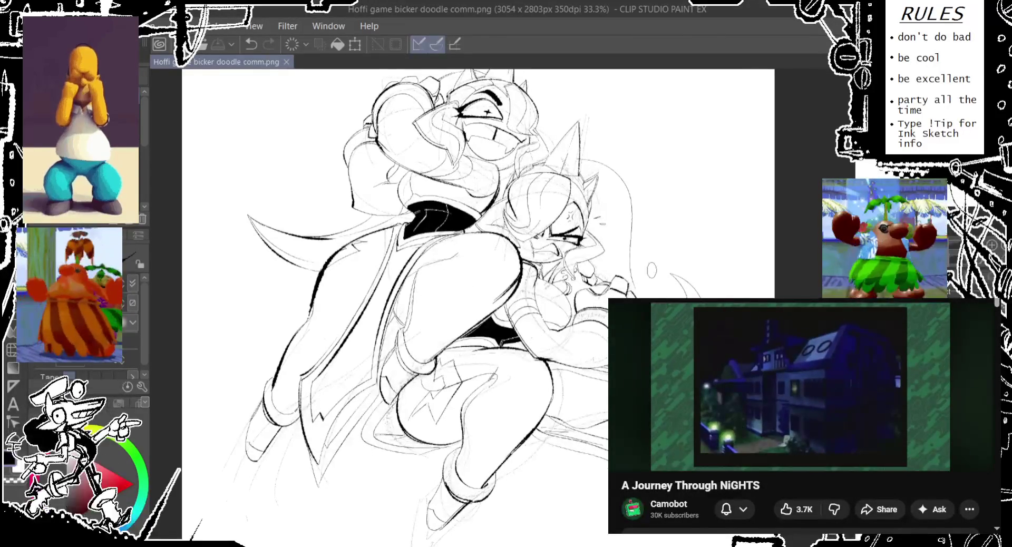
scroll(401, 300, right, 3)
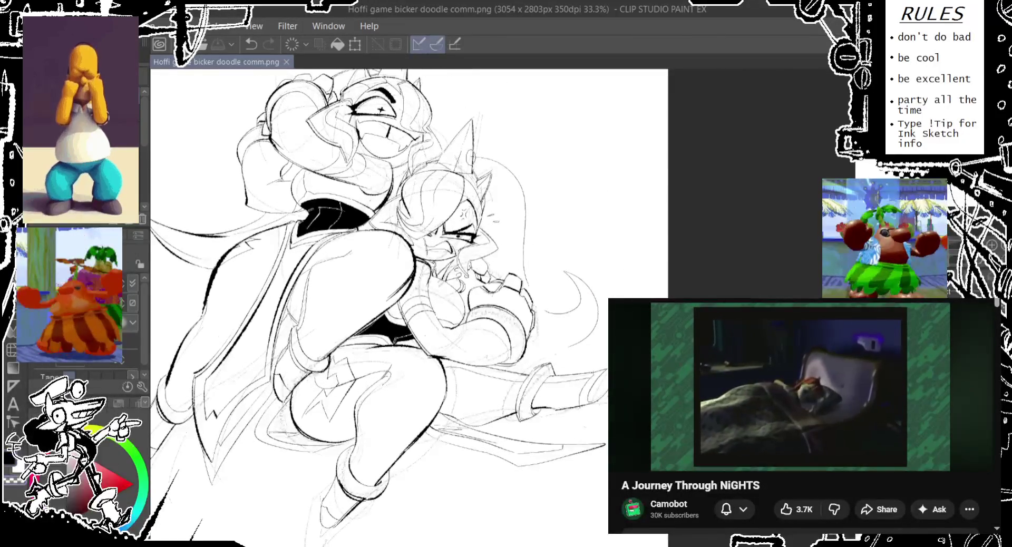
Step: Draw small oval strokes beside the smaller character's head, retrying the shape
drag(472, 150, 467, 163)
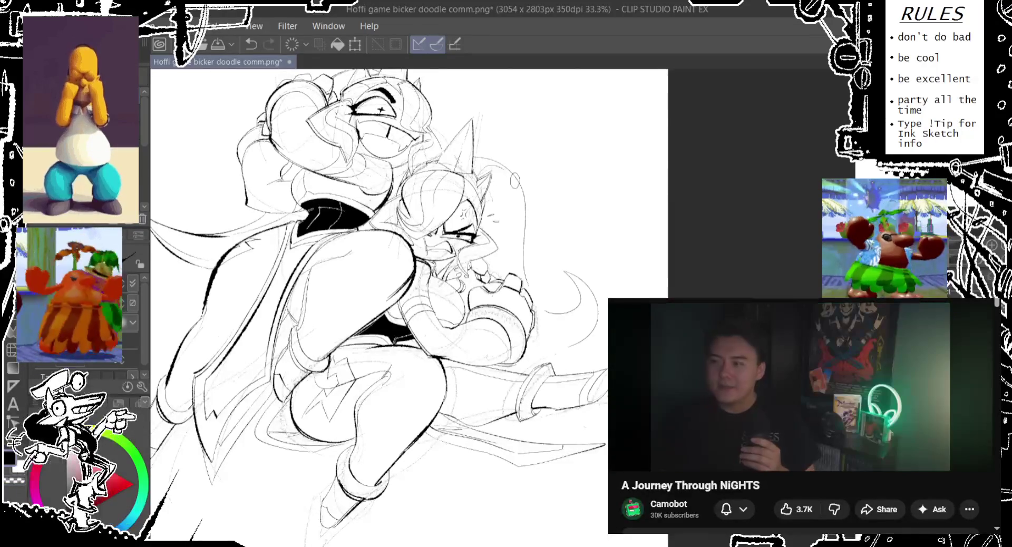
drag(515, 173, 517, 188)
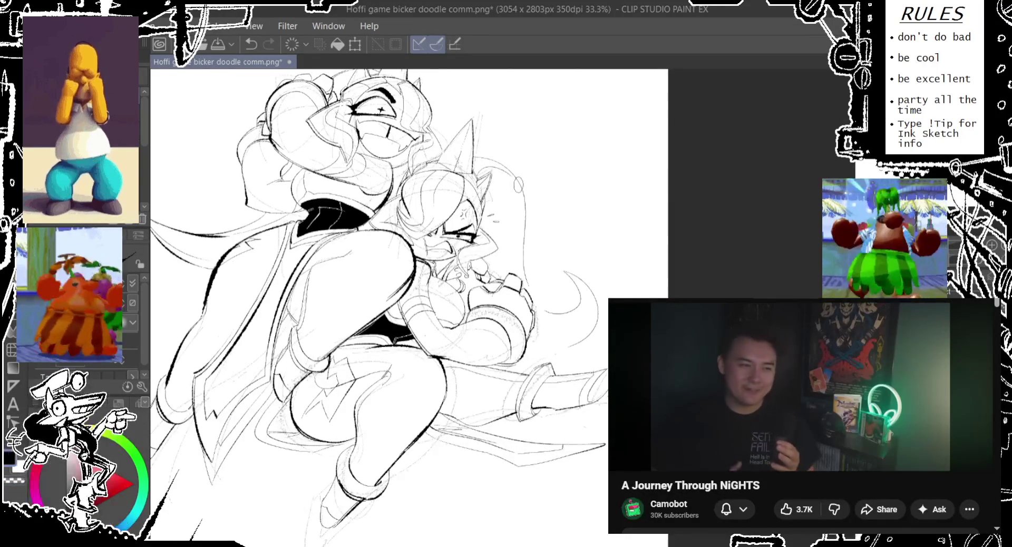
key(ctrl+z)
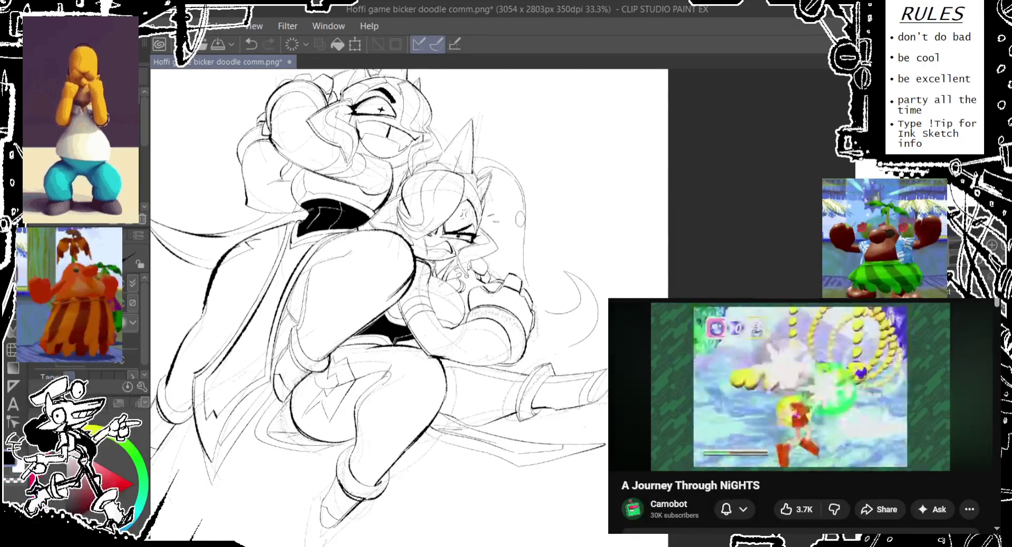
drag(513, 179, 508, 196)
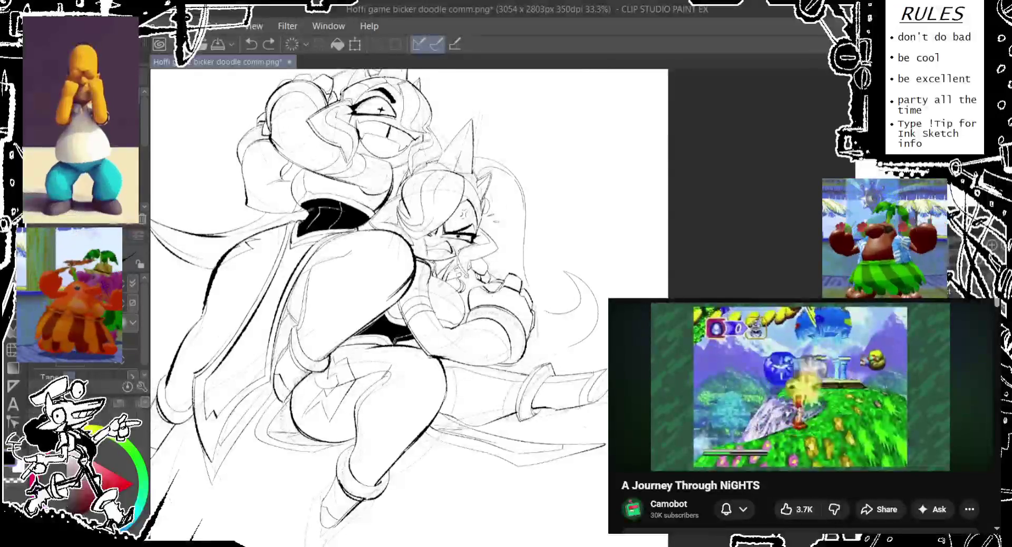
key(ctrl+z)
key(ctrl+z)
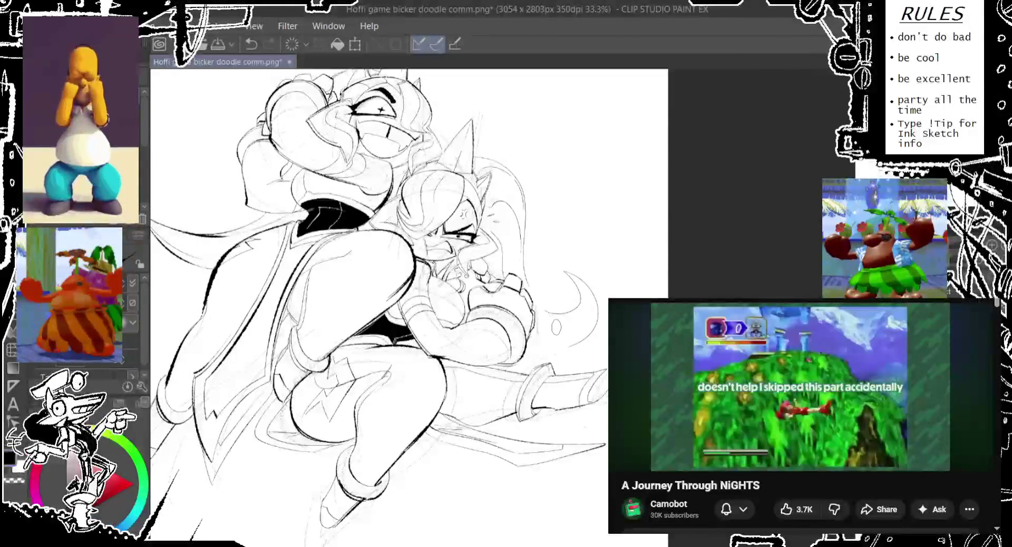
Step: Clear stray marks near the right hand and add a small oval mark lower right
key(ctrl+z)
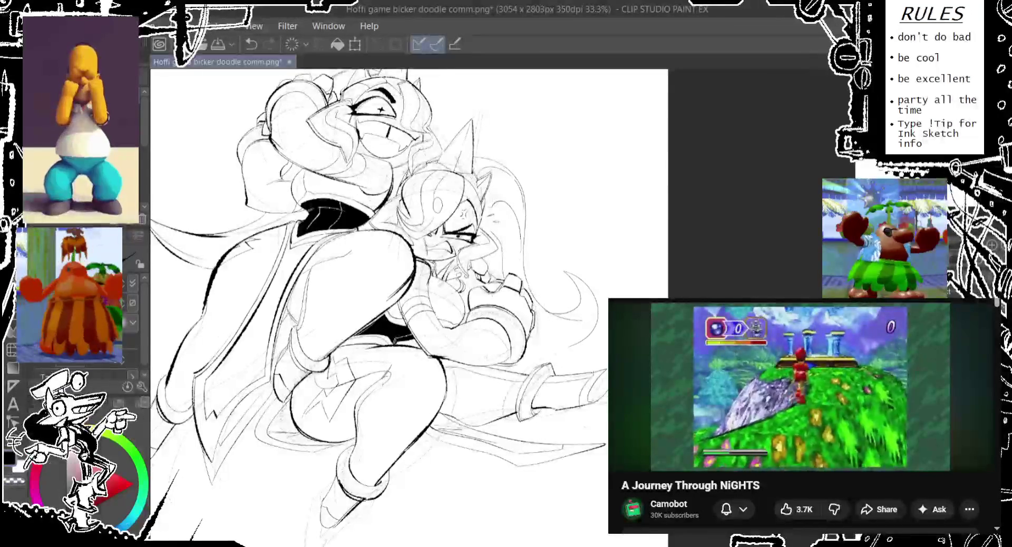
key(ctrl+z)
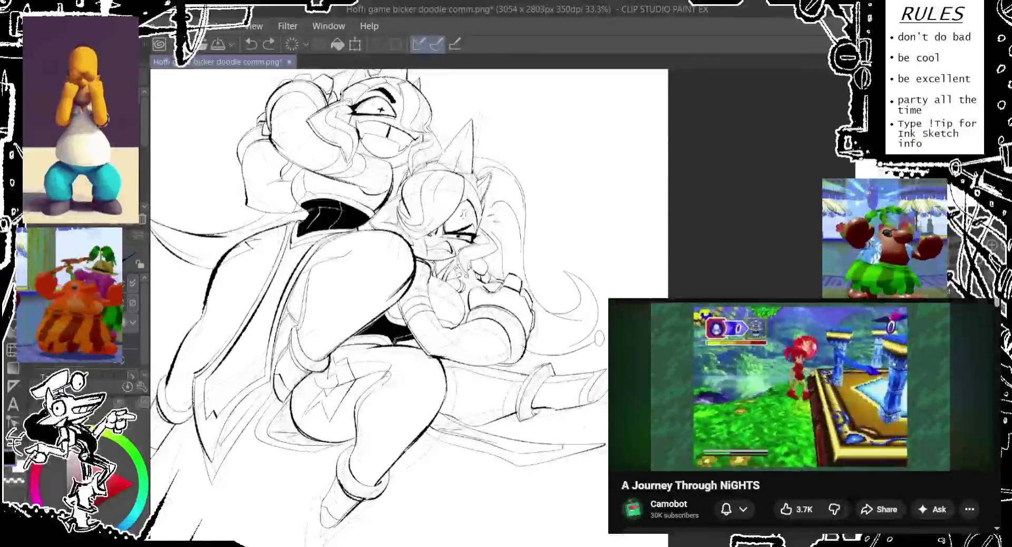
key(ctrl+z)
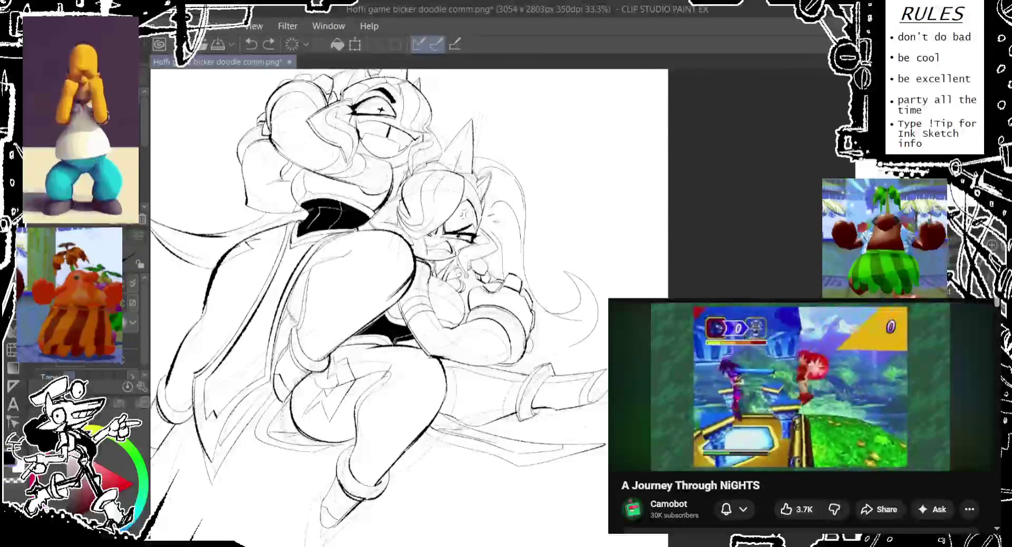
drag(572, 325, 570, 337)
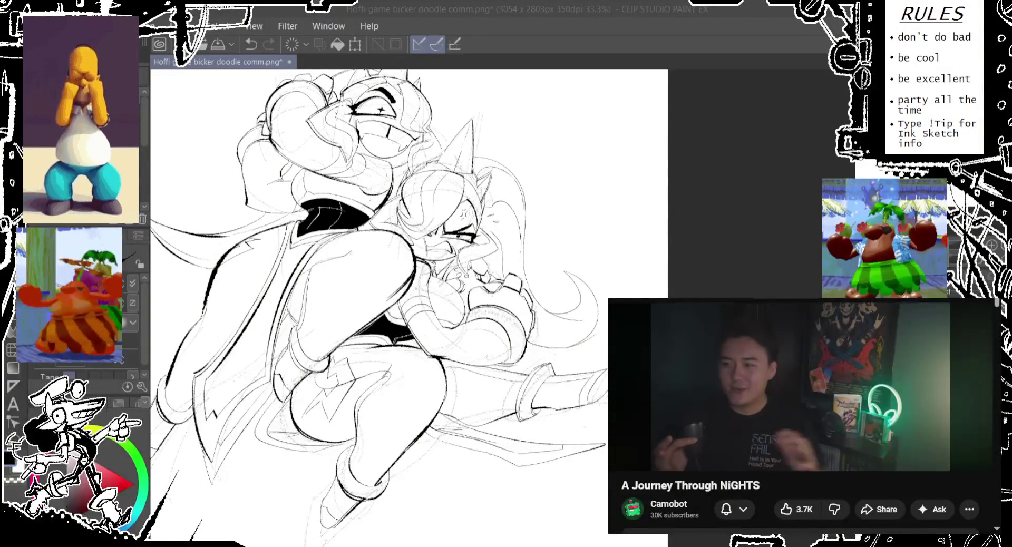
drag(576, 224, 545, 202)
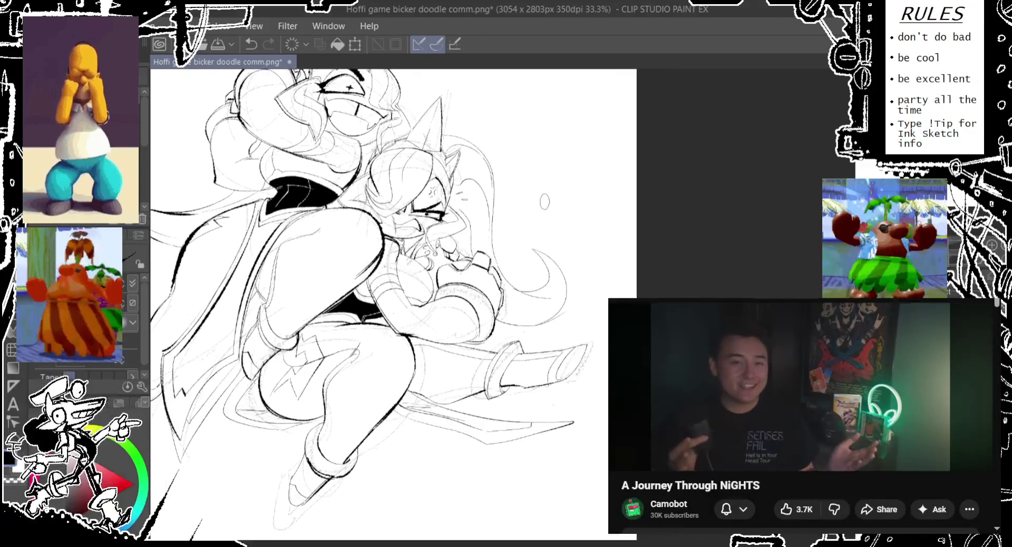
scroll(558, 307, up, 2)
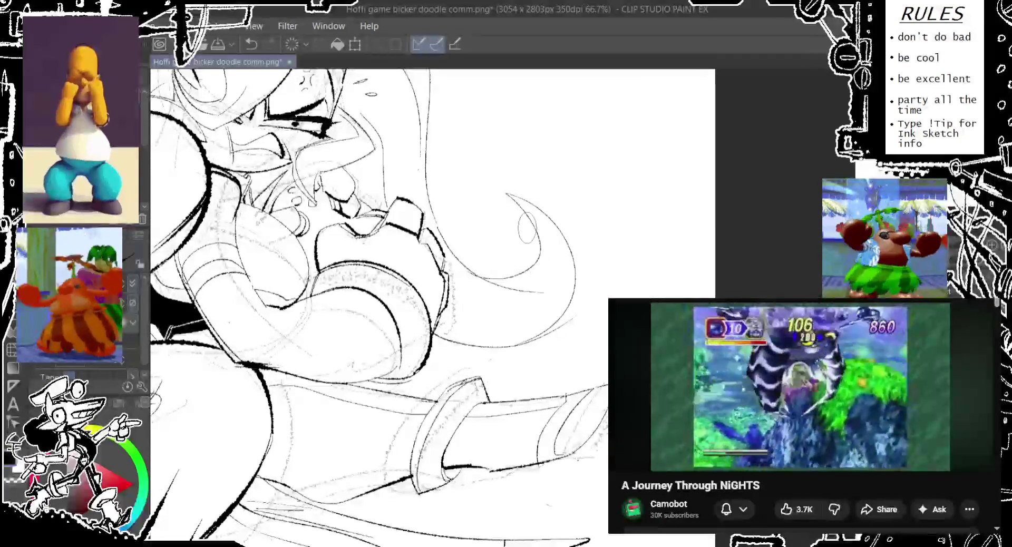
Step: Zoom in and draw the curling hair loop right of the angry face, retrying several times
drag(559, 308, 612, 327)
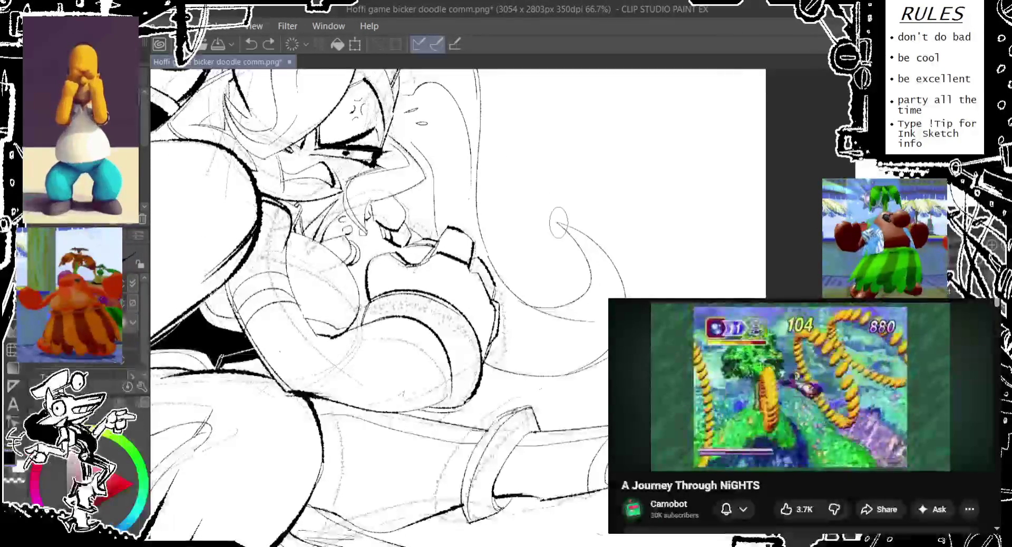
drag(559, 225, 601, 287)
key(ctrl+z)
drag(563, 211, 591, 288)
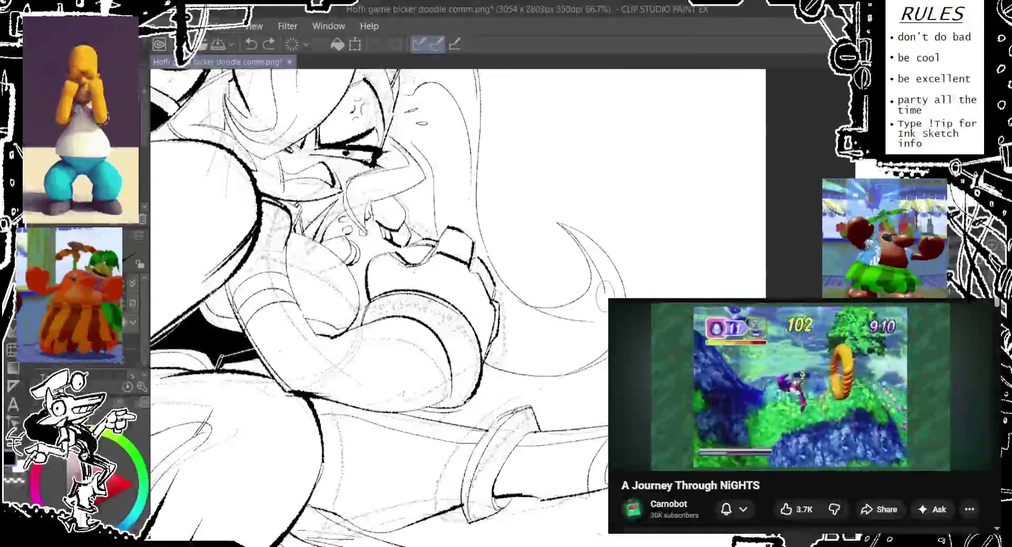
key(ctrl+z)
key(ctrl+z)
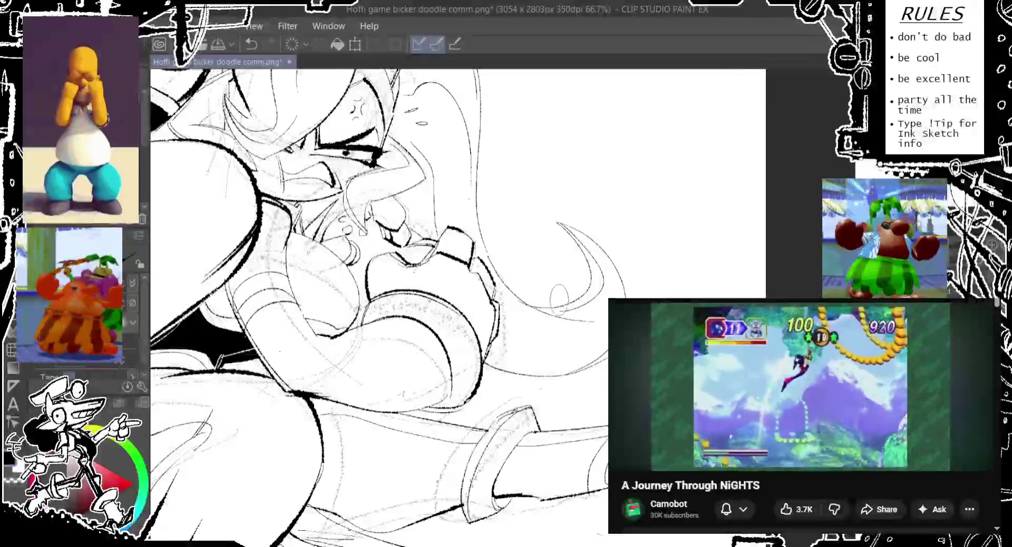
drag(558, 223, 591, 287)
key(ctrl+z)
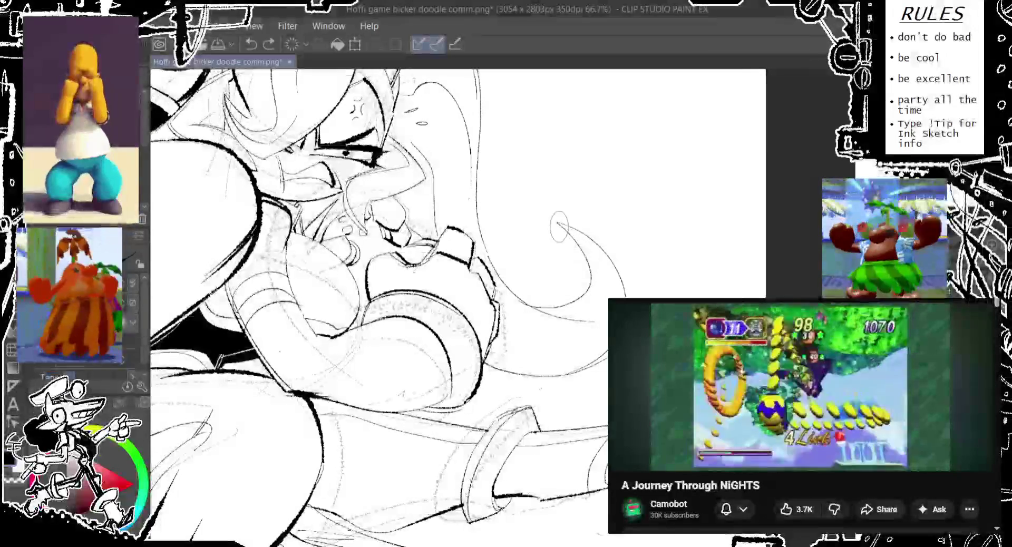
drag(558, 222, 552, 290)
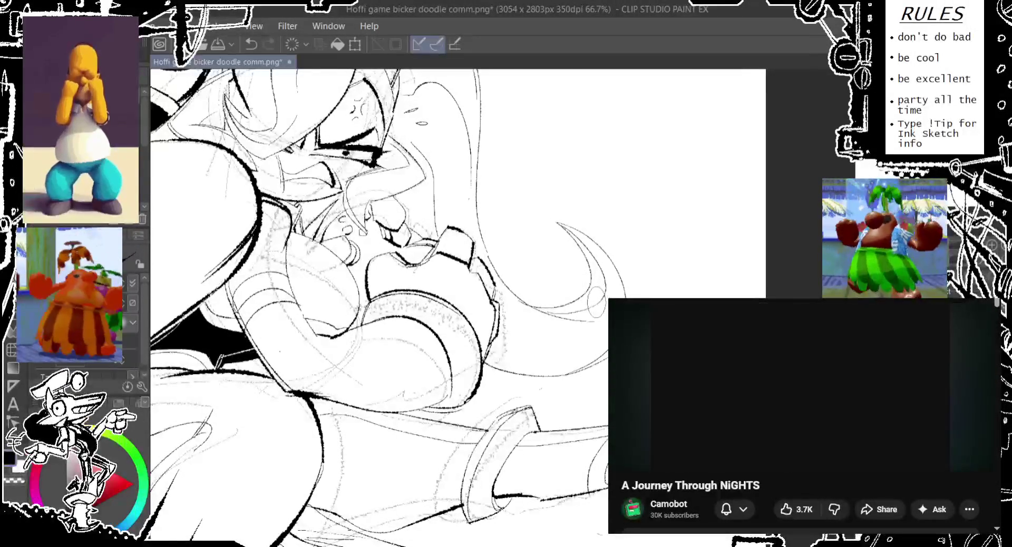
Step: Rotate the canvas, trace the final hair curve, and zoom out to 33.3%
key(ctrl+z)
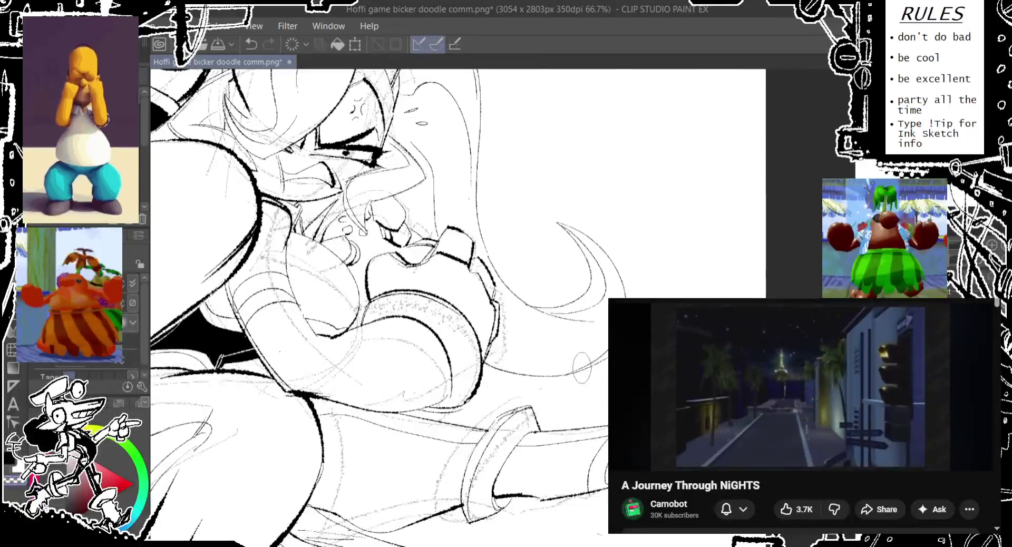
key(ctrl+z)
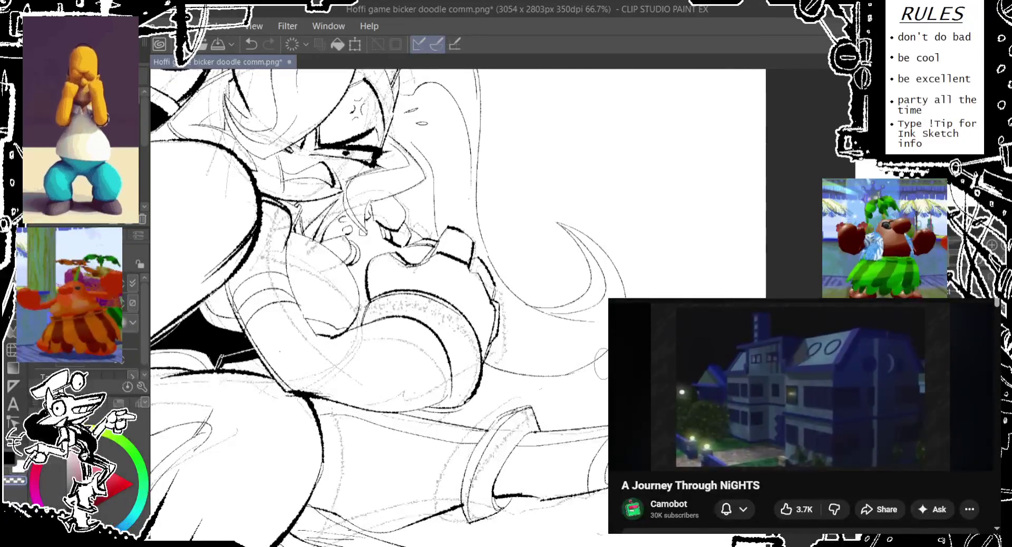
key(ctrl+z)
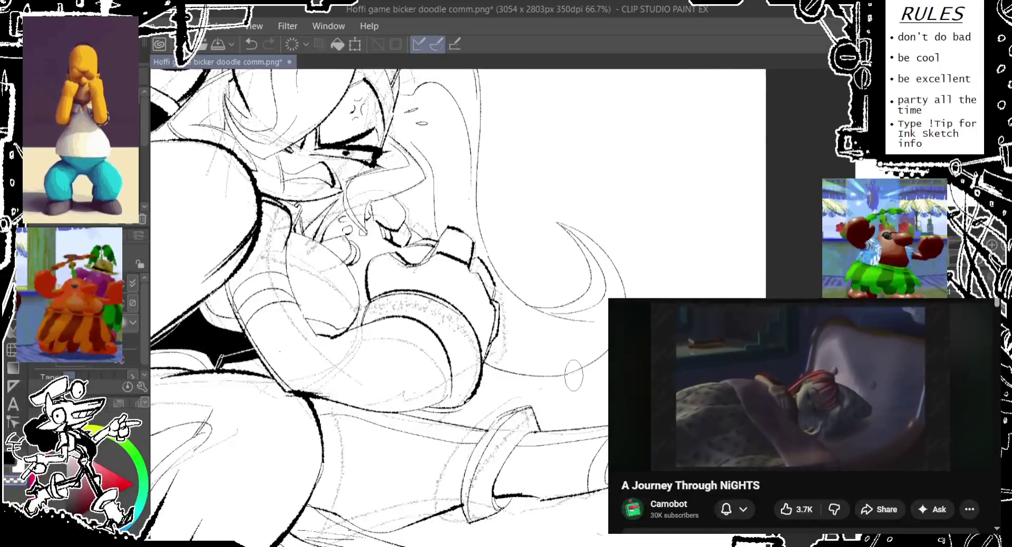
drag(527, 369, 503, 380)
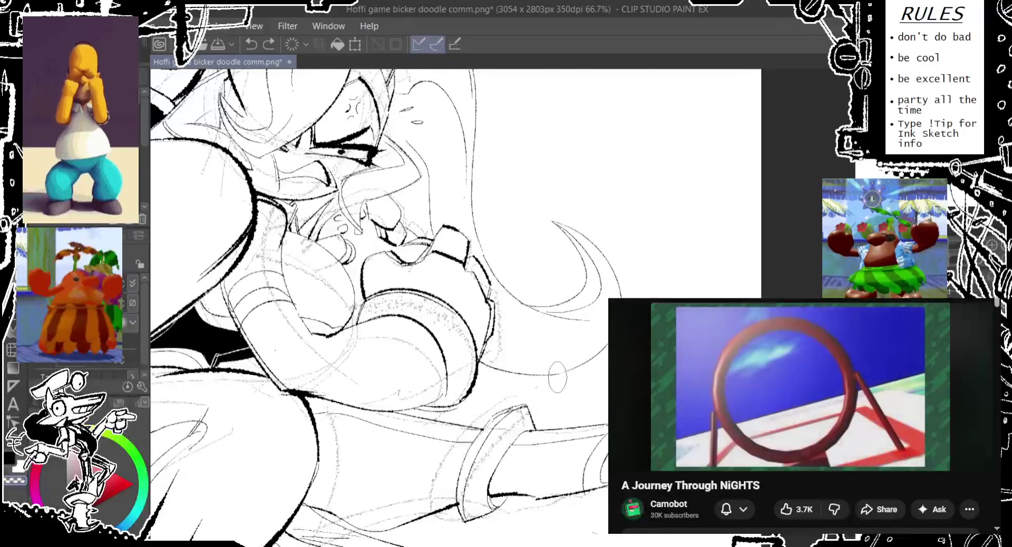
drag(496, 311, 432, 279)
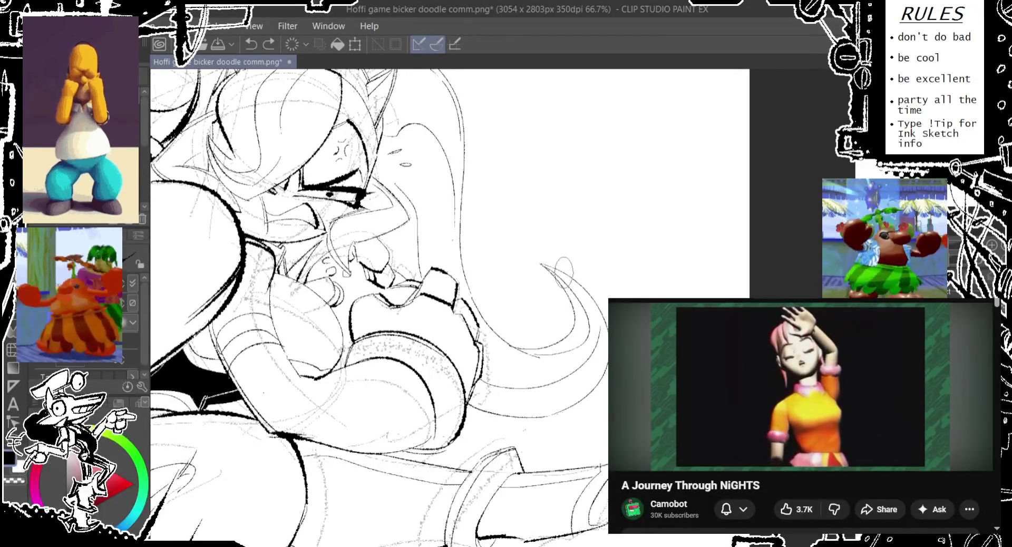
key(ctrl+z)
drag(570, 275, 599, 324)
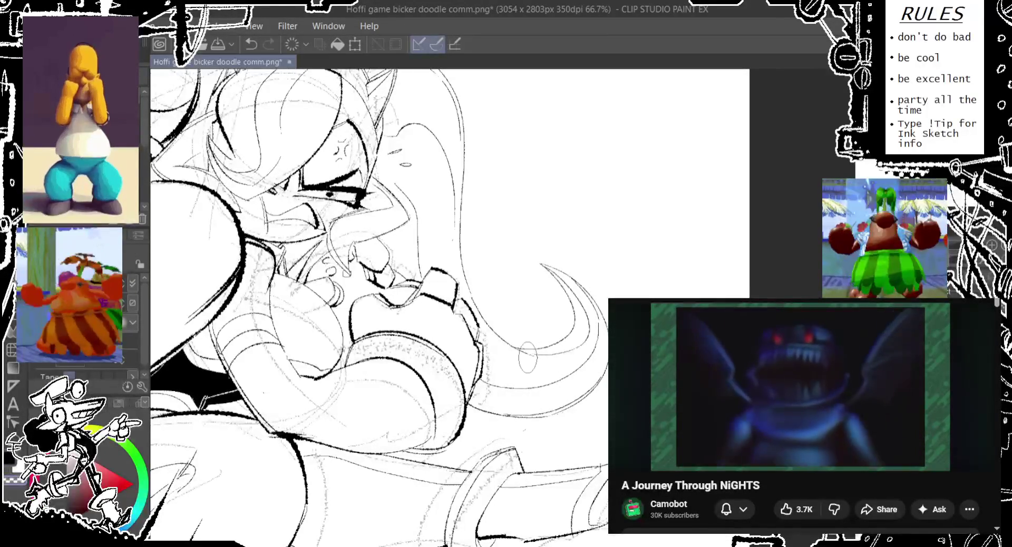
scroll(542, 353, down, 1)
scroll(559, 332, down, 1)
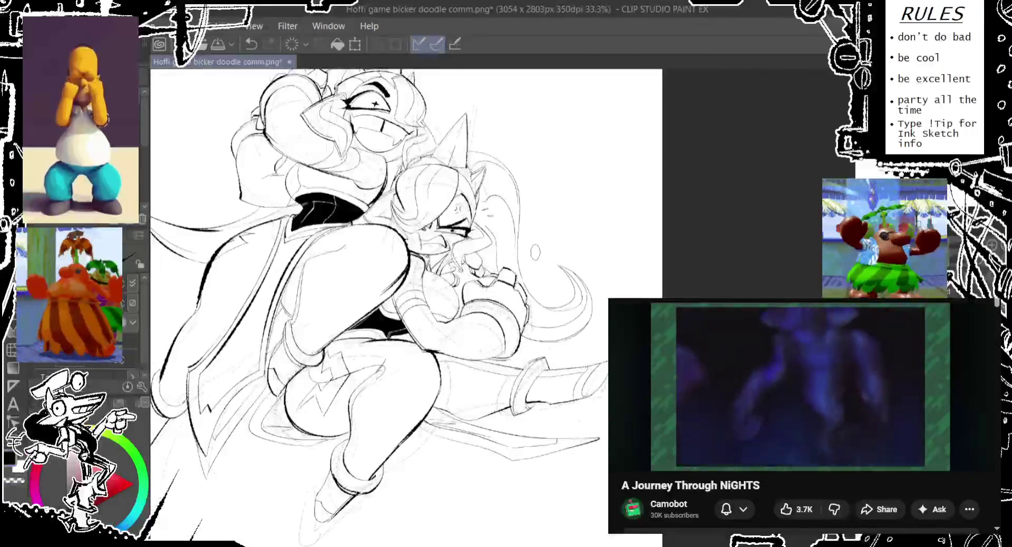
Step: Zoom to 50%, pan to the head, and try a long curve toward the right
drag(580, 263, 612, 234)
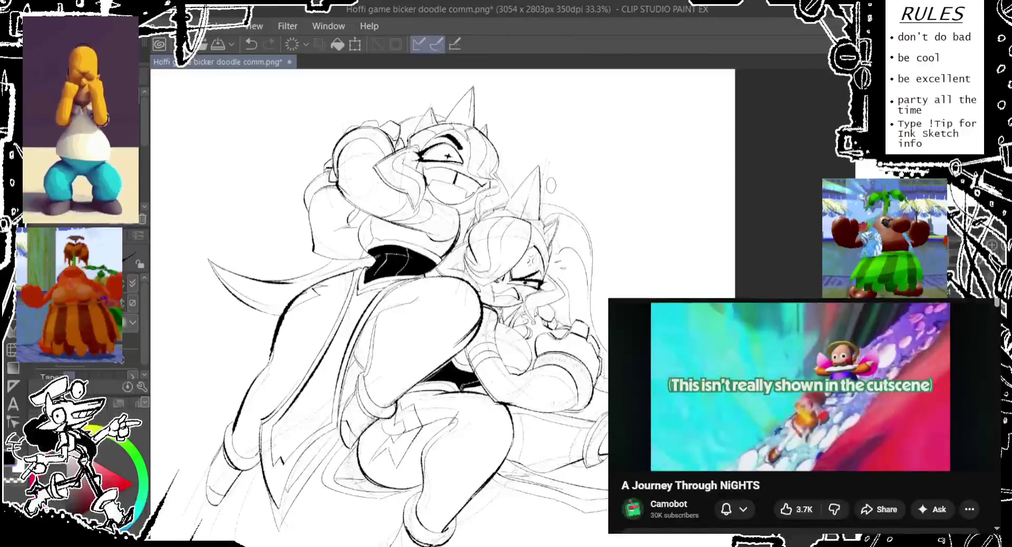
scroll(552, 219, up, 1)
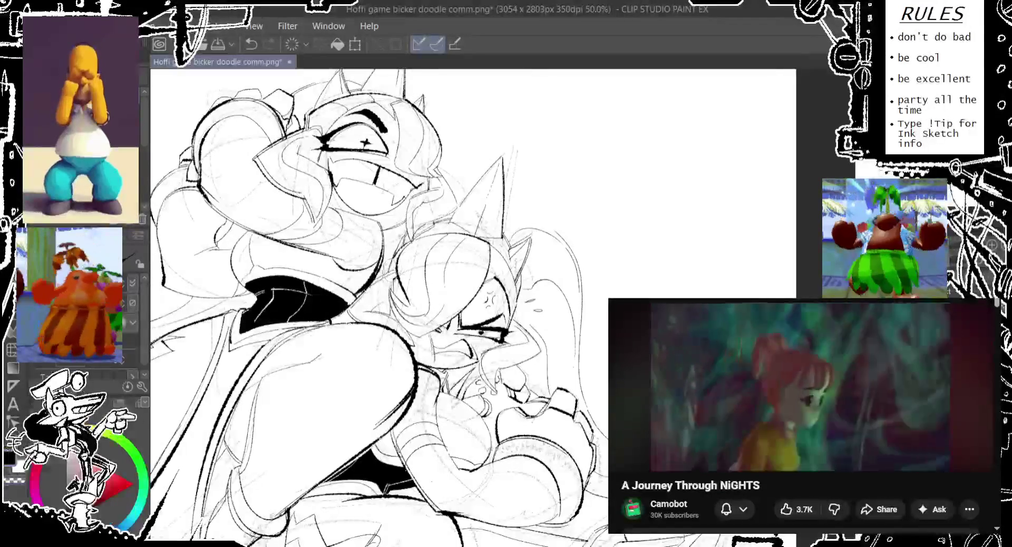
key(ctrl+z)
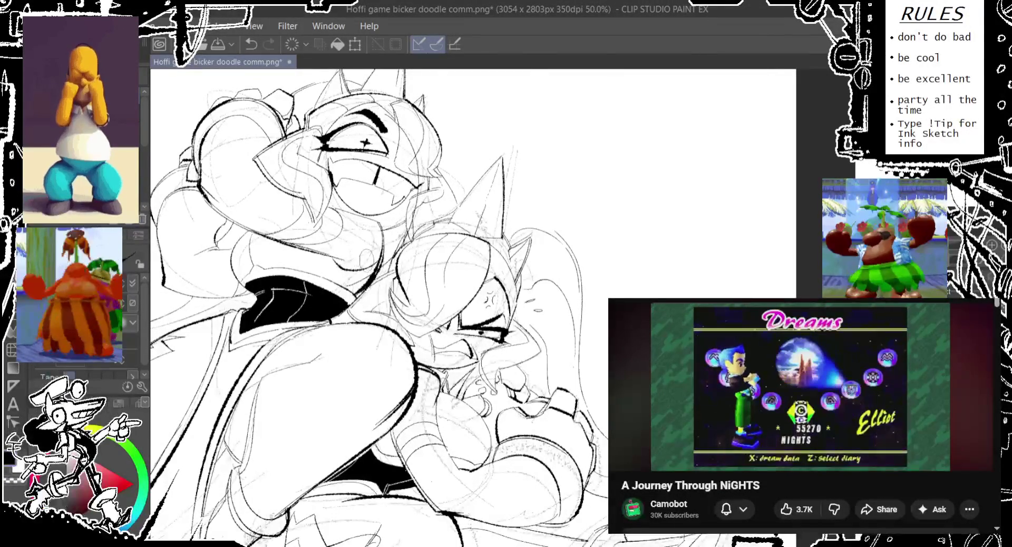
drag(369, 306, 500, 301)
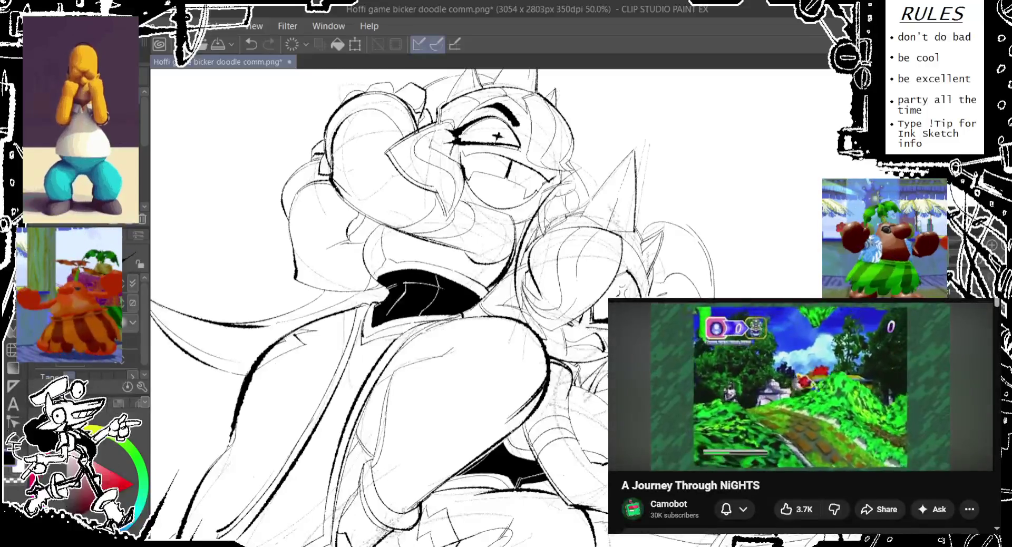
key(ctrl+z)
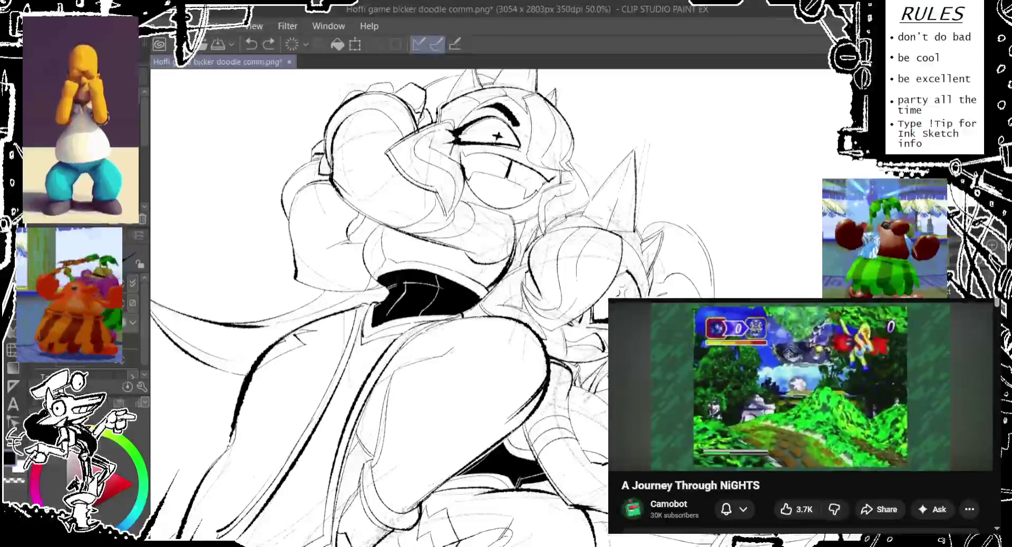
mouse_move(520, 280)
mouse_down()
mouse_move(564, 195)
mouse_move(680, 197)
mouse_move(644, 206)
mouse_move(707, 295)
mouse_up()
key(ctrl+z)
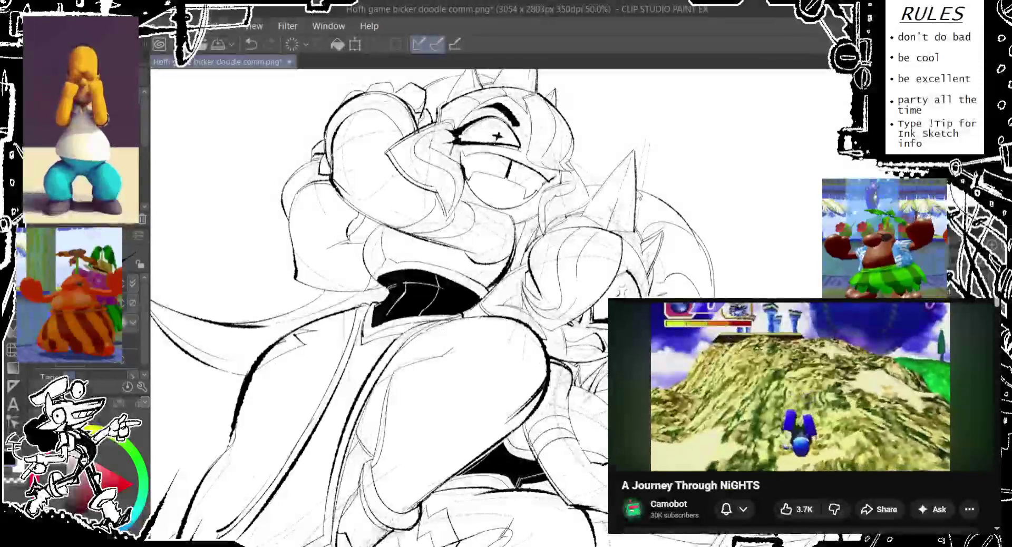
Step: Add a hair arc and small oval, redrawing the hair curve with a lower loop
drag(704, 257, 700, 275)
key(ctrl+z)
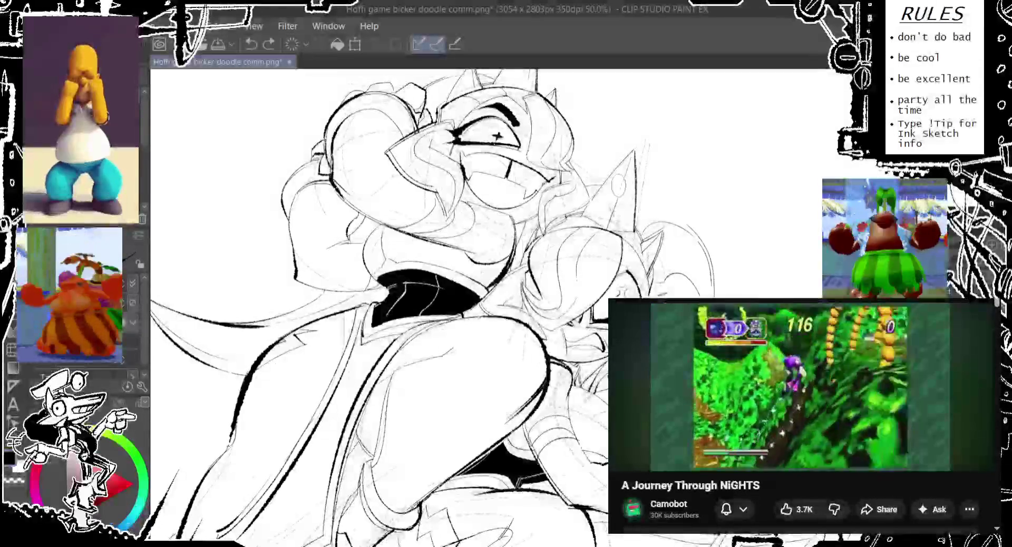
drag(598, 182, 706, 237)
mouse_move(642, 196)
mouse_down()
mouse_move(662, 224)
mouse_move(566, 236)
mouse_up()
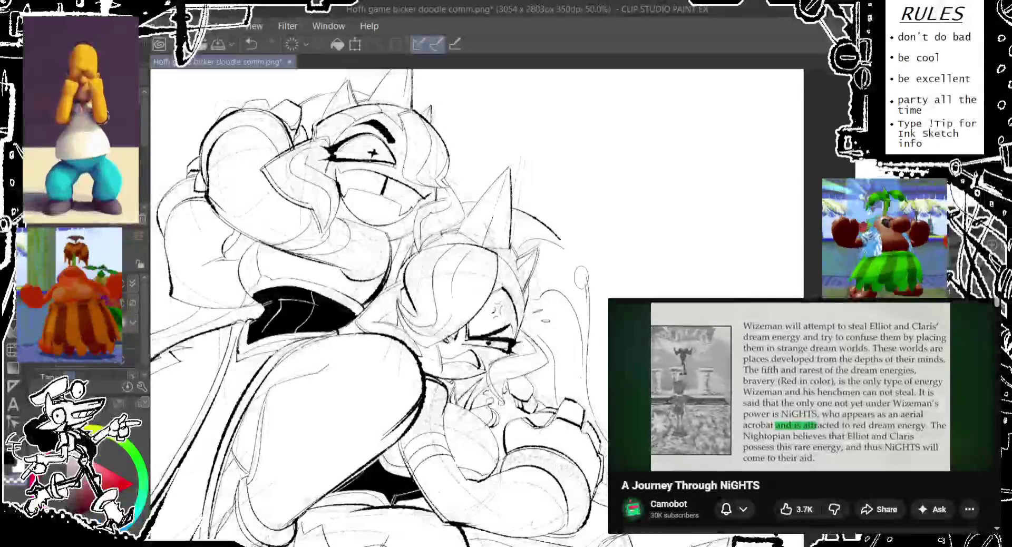
drag(474, 316, 467, 285)
key(ctrl+z)
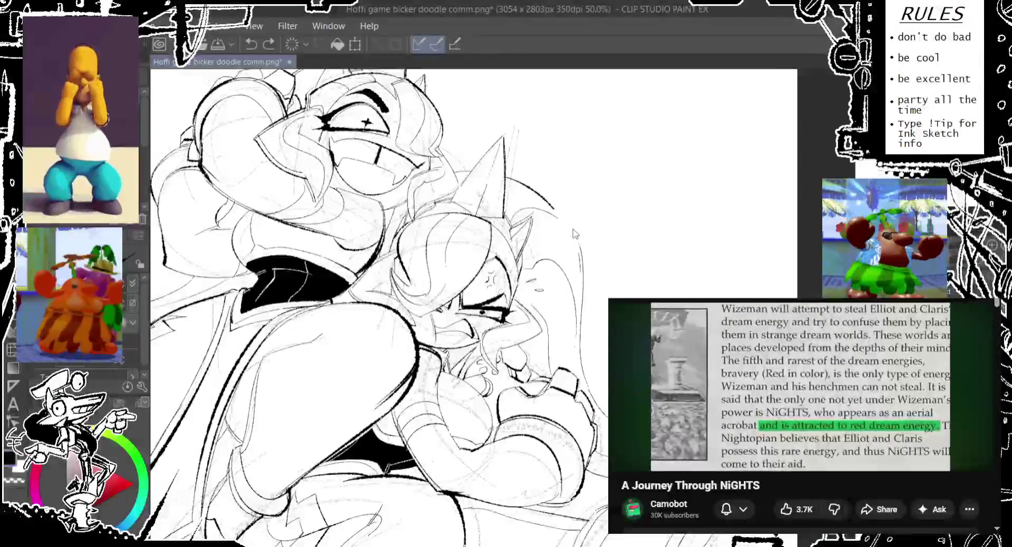
key(ctrl+y)
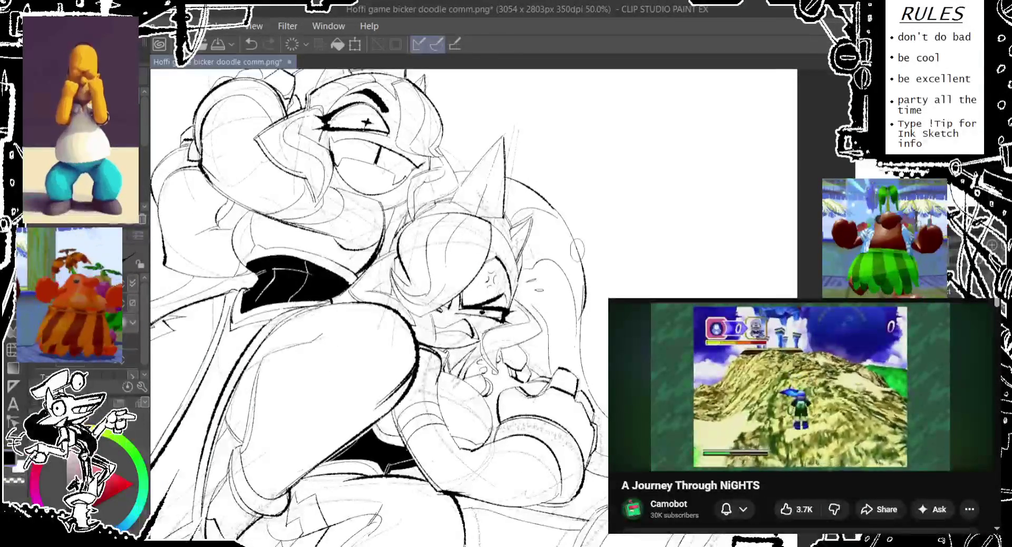
key(ctrl+z)
drag(554, 199, 570, 321)
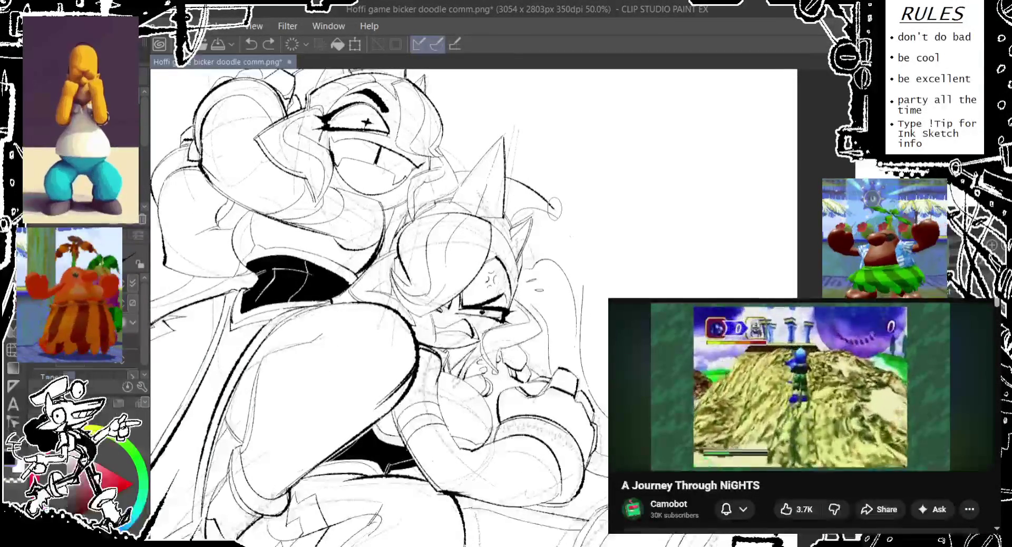
key(ctrl+z)
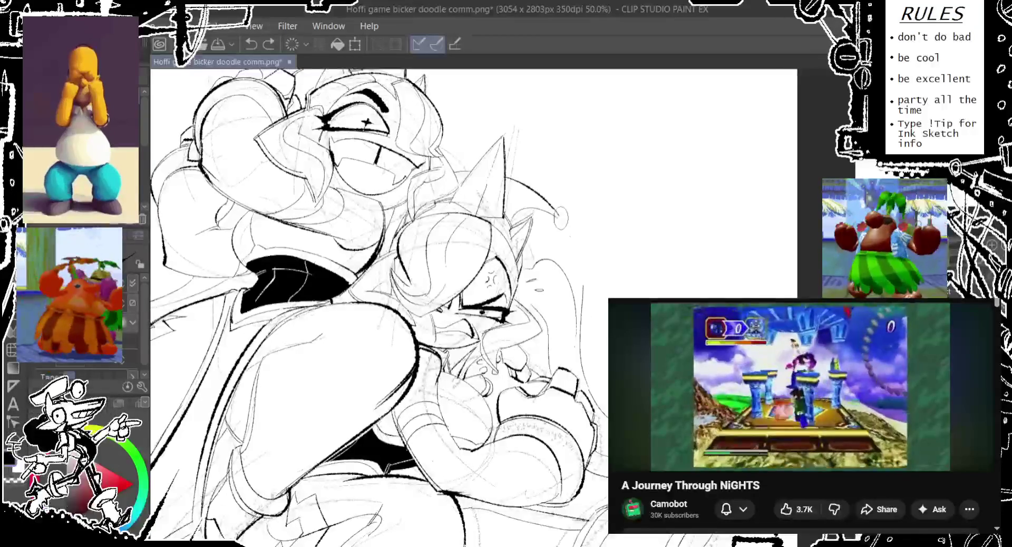
key(ctrl+y)
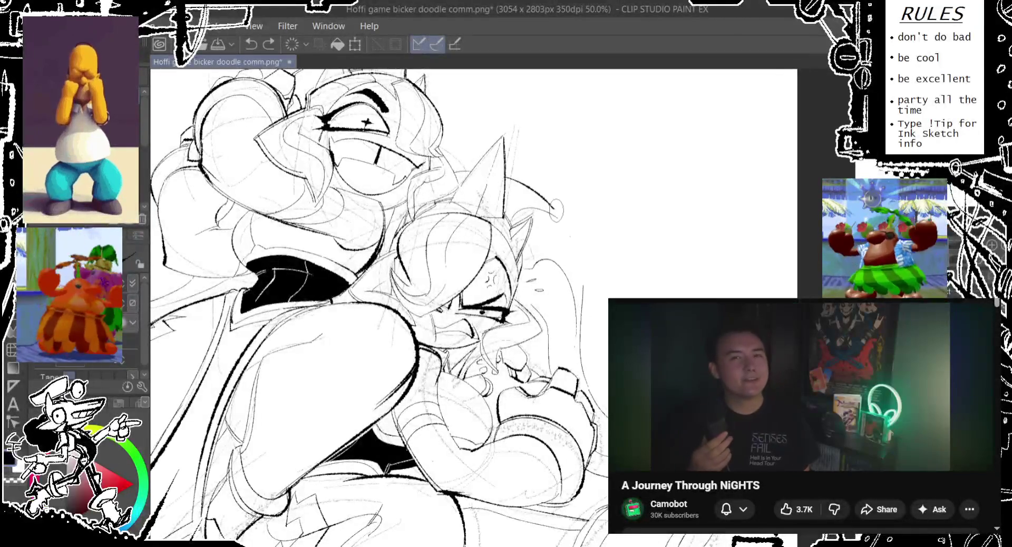
Step: Draw the long dark hair curve running down behind the head, redrawing until clean
drag(527, 189, 580, 306)
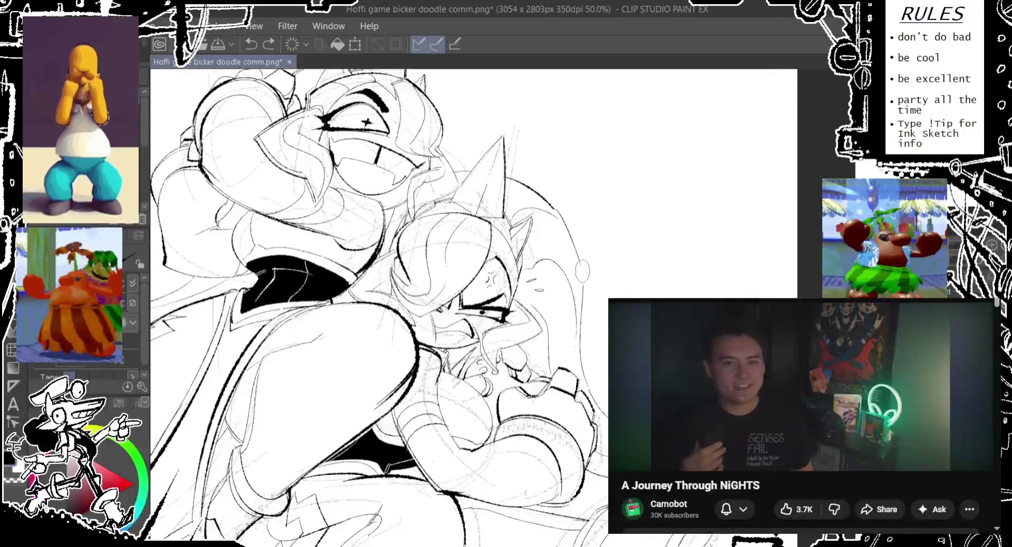
drag(559, 214, 583, 316)
key(ctrl+z)
drag(549, 199, 579, 293)
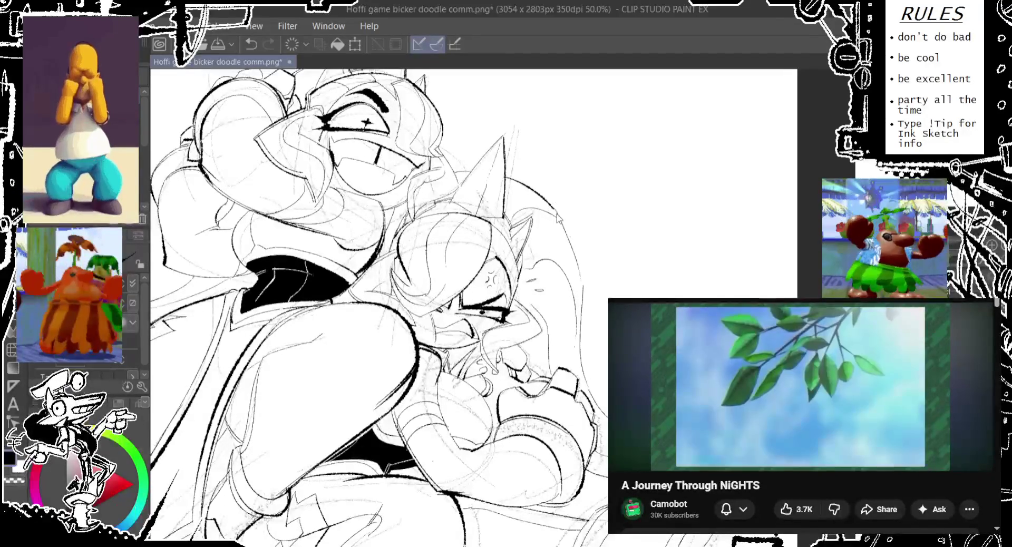
drag(554, 208, 582, 314)
key(ctrl+z)
drag(552, 204, 581, 311)
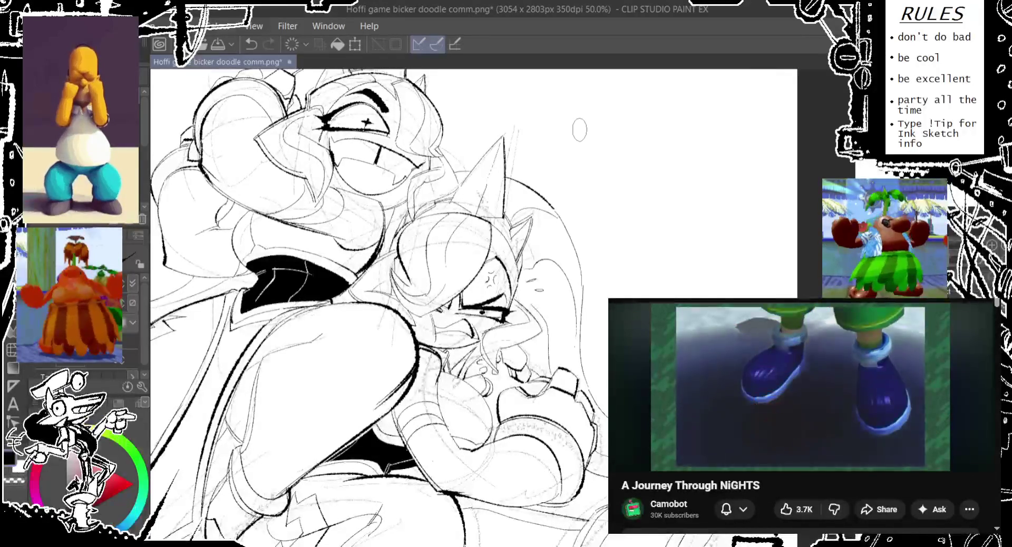
Step: Draw the vertical line beside the smaller head several times, undoing each unsatisfying try
scroll(564, 232, down, 2)
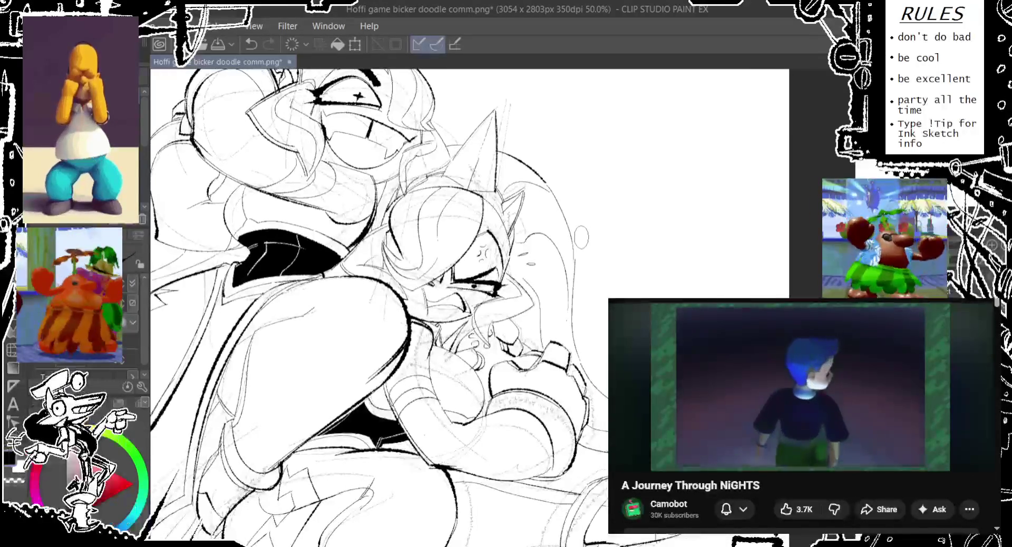
scroll(380, 306, up, 1)
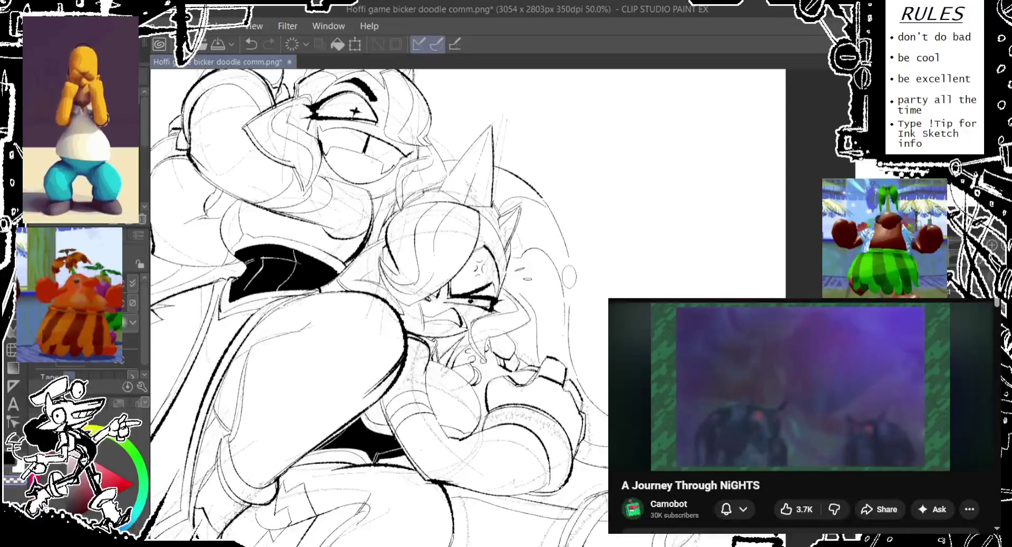
drag(570, 249, 560, 340)
key(ctrl+z)
drag(569, 249, 564, 322)
key(ctrl+z)
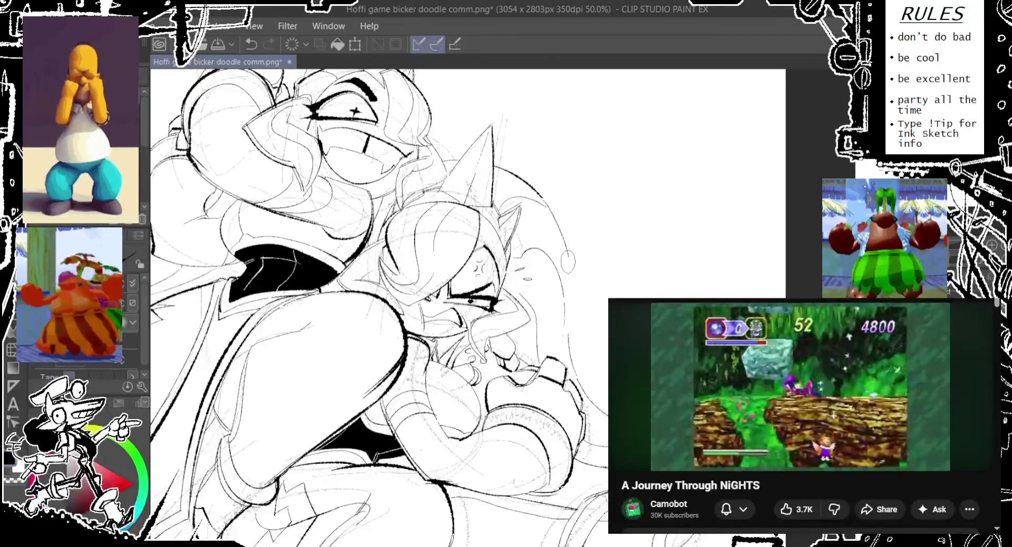
drag(568, 252, 563, 358)
key(ctrl+z)
drag(569, 248, 565, 353)
key(ctrl+z)
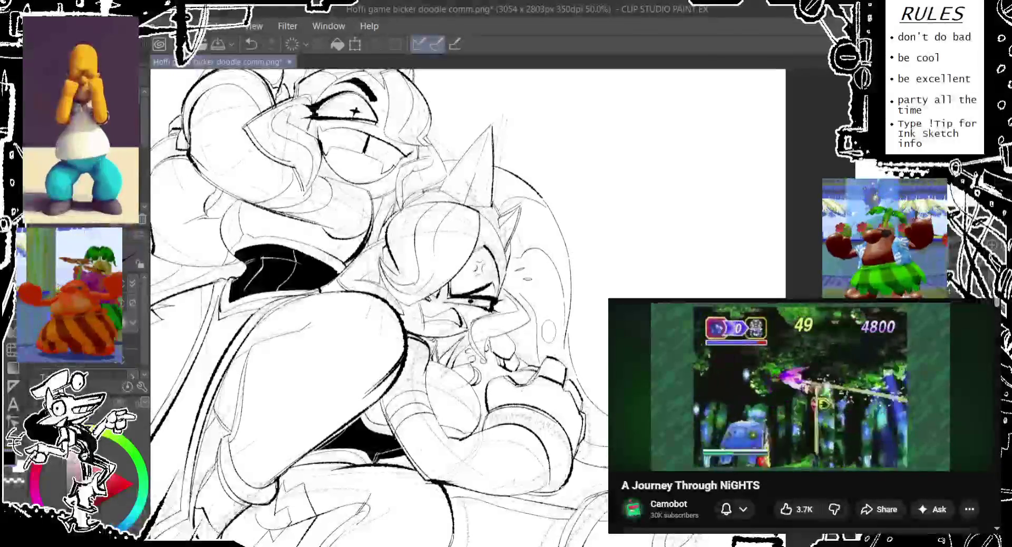
Step: Retry the long vertical outline beside the smaller head until it sits cleanly
click(569, 269)
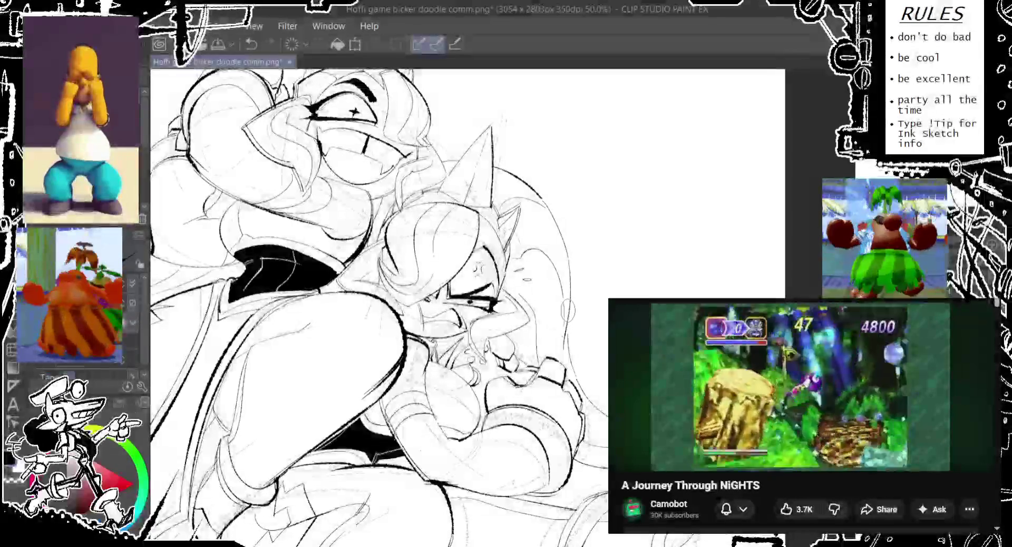
key(ctrl+z)
drag(570, 247, 564, 359)
key(ctrl+z)
drag(568, 247, 563, 363)
key(ctrl+z)
drag(569, 263, 565, 361)
click(802, 385)
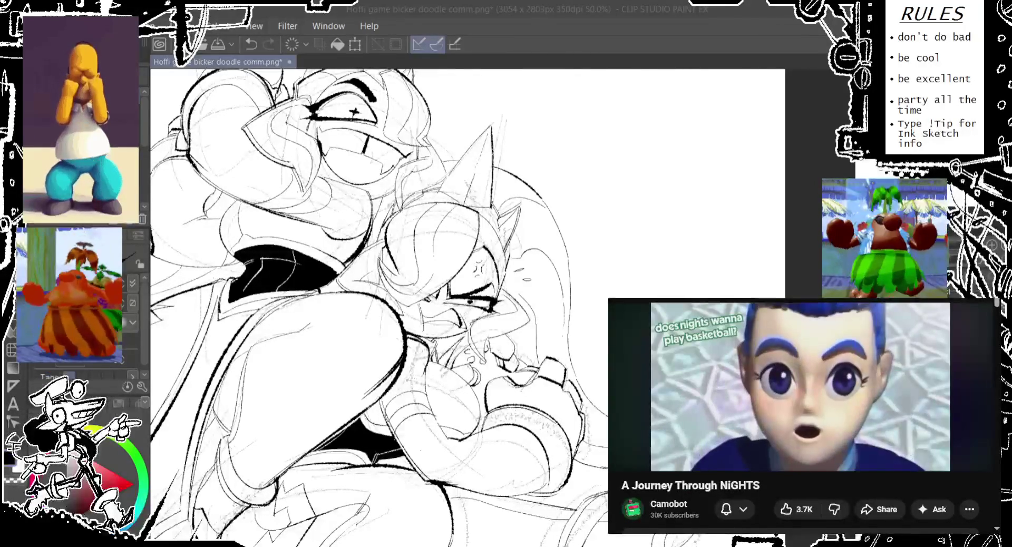
Step: Ink the smaller character's hair outline in upper and lower strokes, then zoom out to 25%
drag(535, 177, 522, 164)
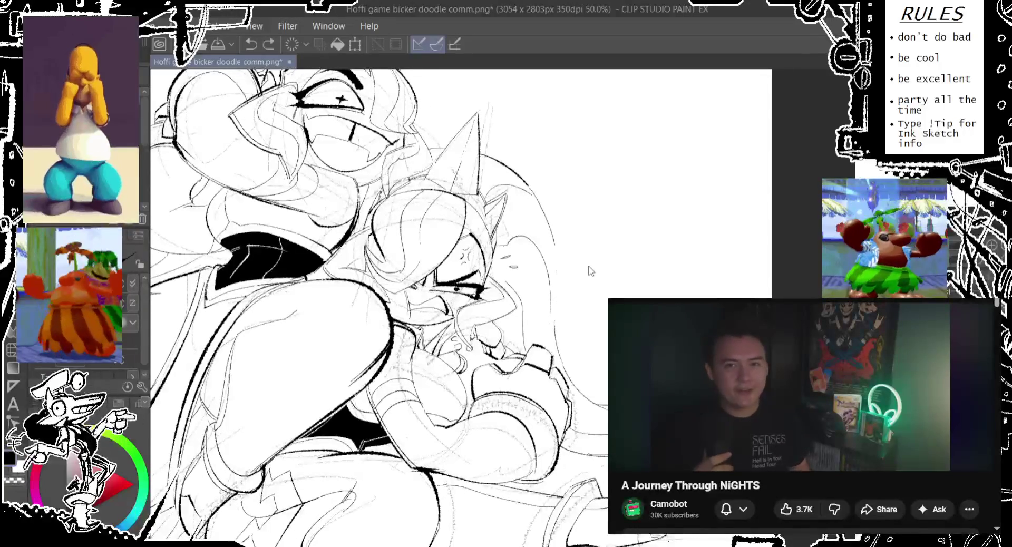
drag(554, 235, 550, 348)
key(ctrl+z)
drag(554, 235, 550, 348)
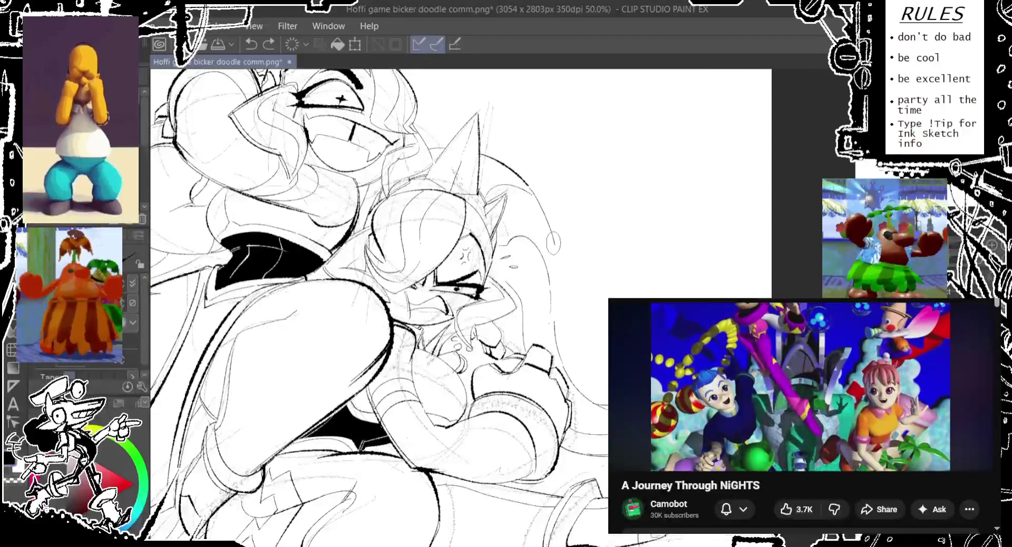
key(ctrl+z)
drag(554, 235, 549, 348)
key(ctrl+z)
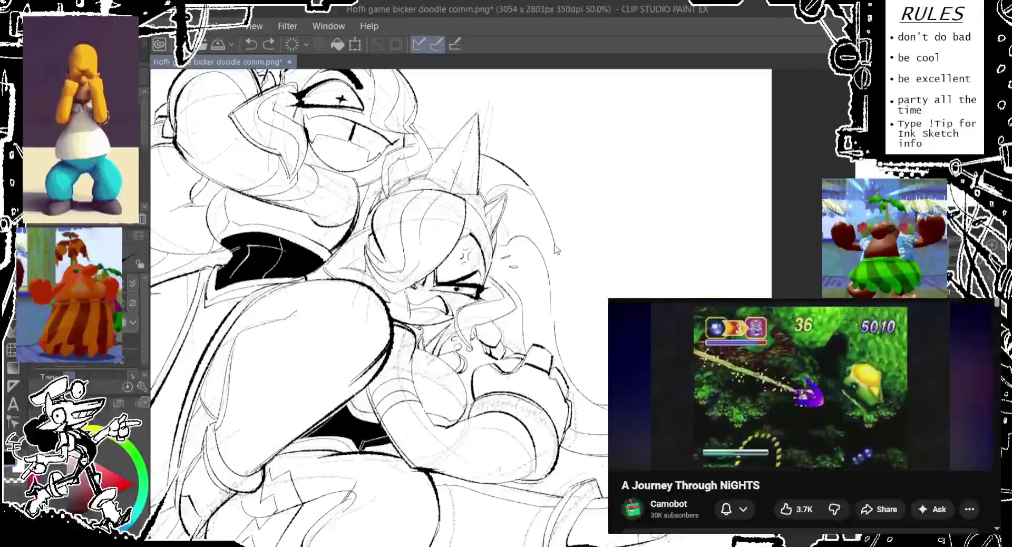
drag(555, 280, 548, 356)
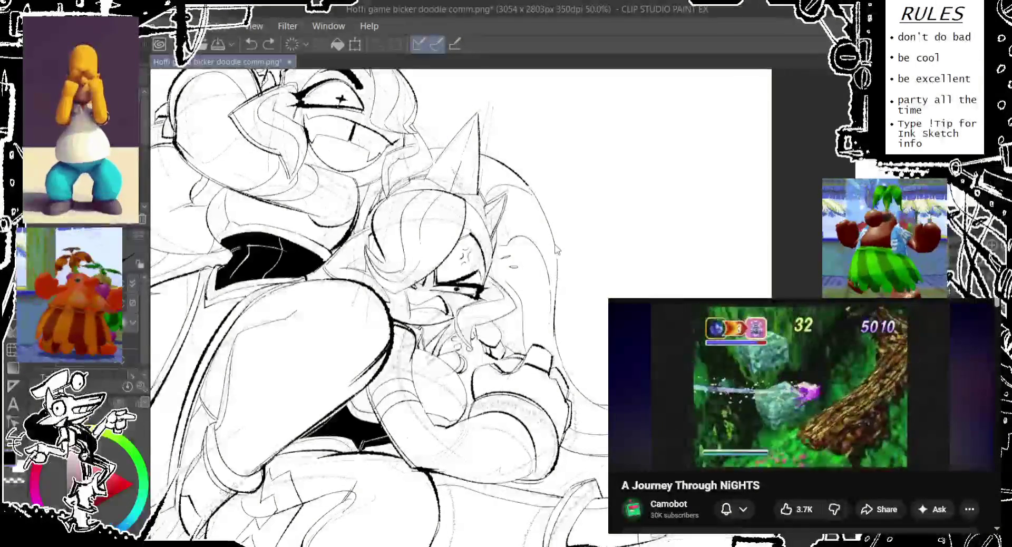
drag(557, 271, 554, 253)
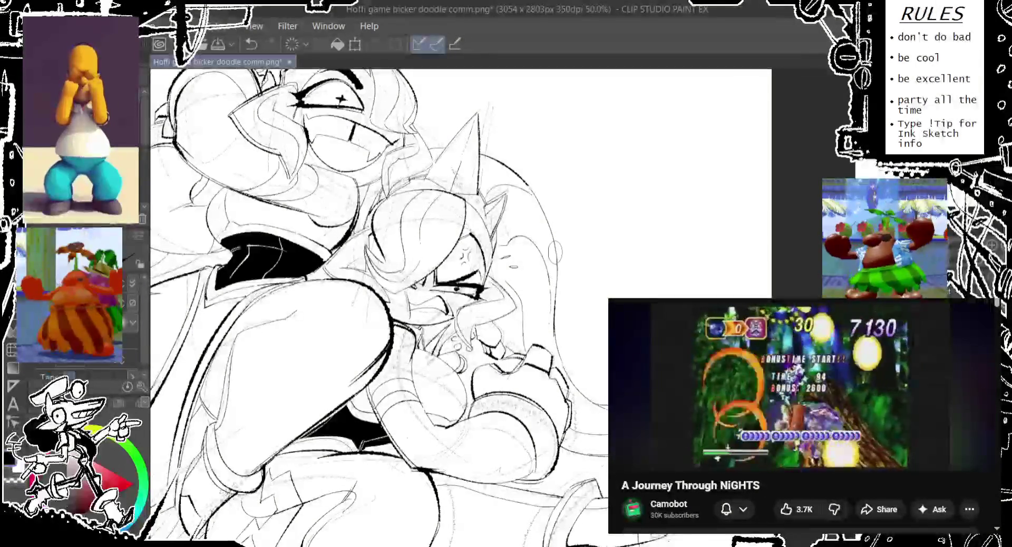
key(ctrl+minus)
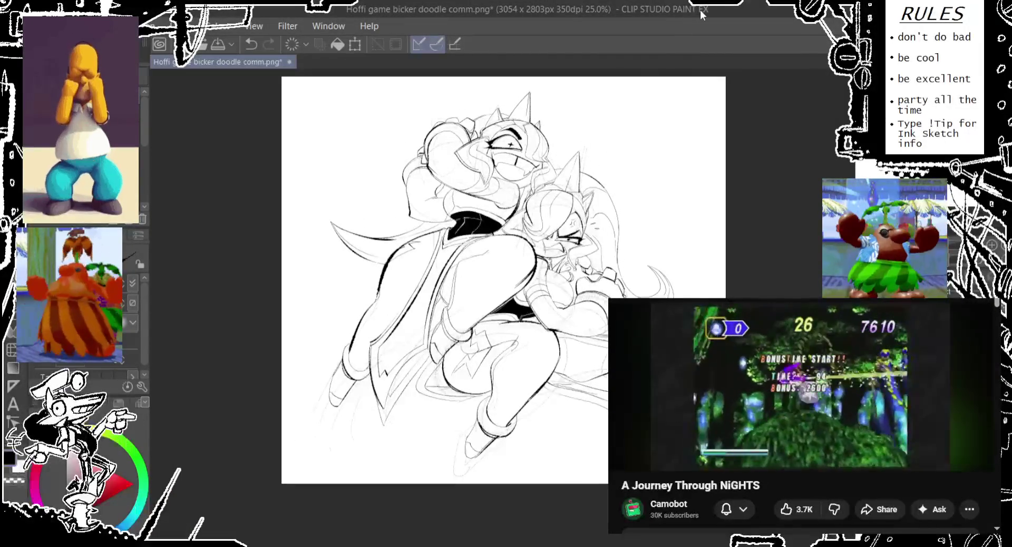
key(ctrl+comma)
key(ctrl+comma)
key(ctrl+comma)
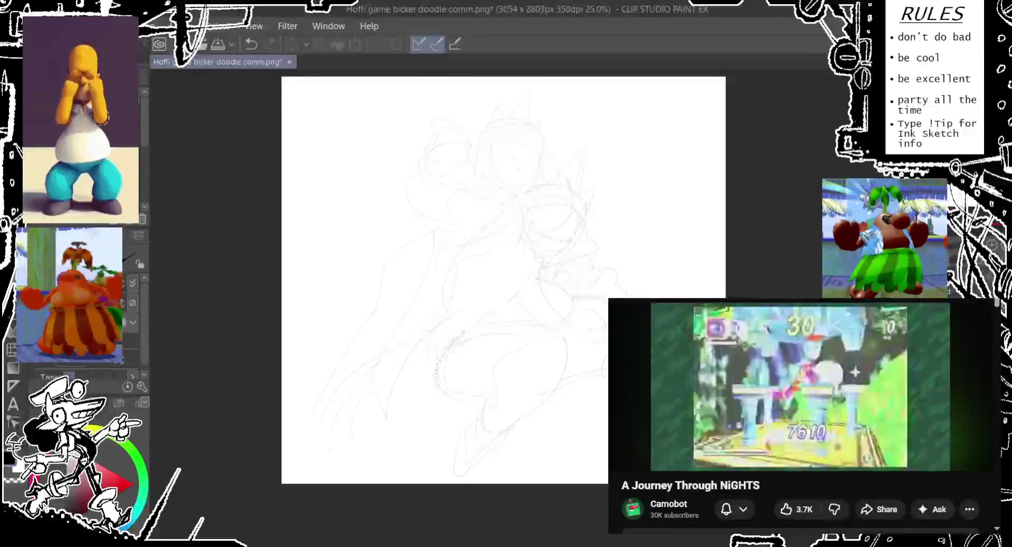
key(ctrl+comma)
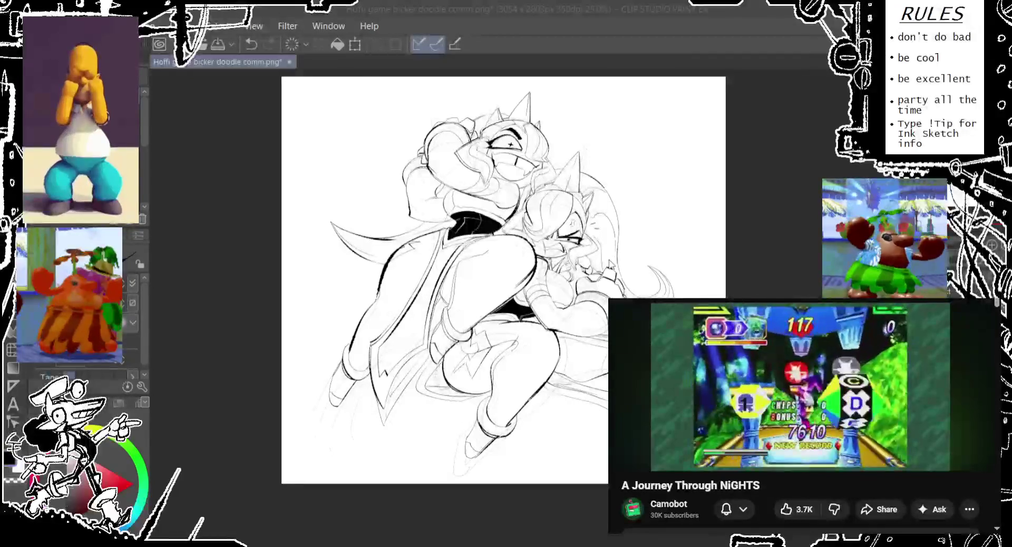
key(ctrl+comma)
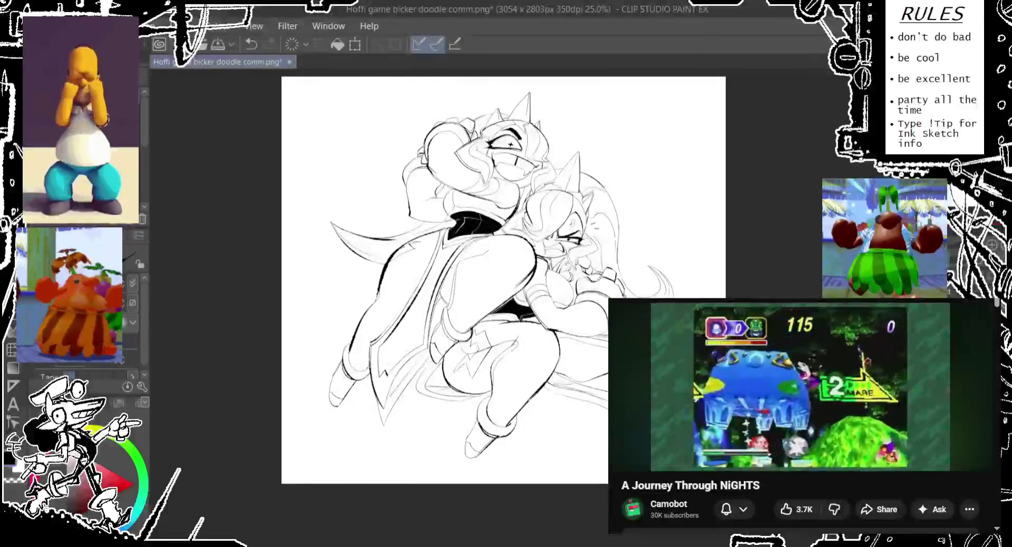
scroll(575, 290, up, 2)
key(ctrl+z)
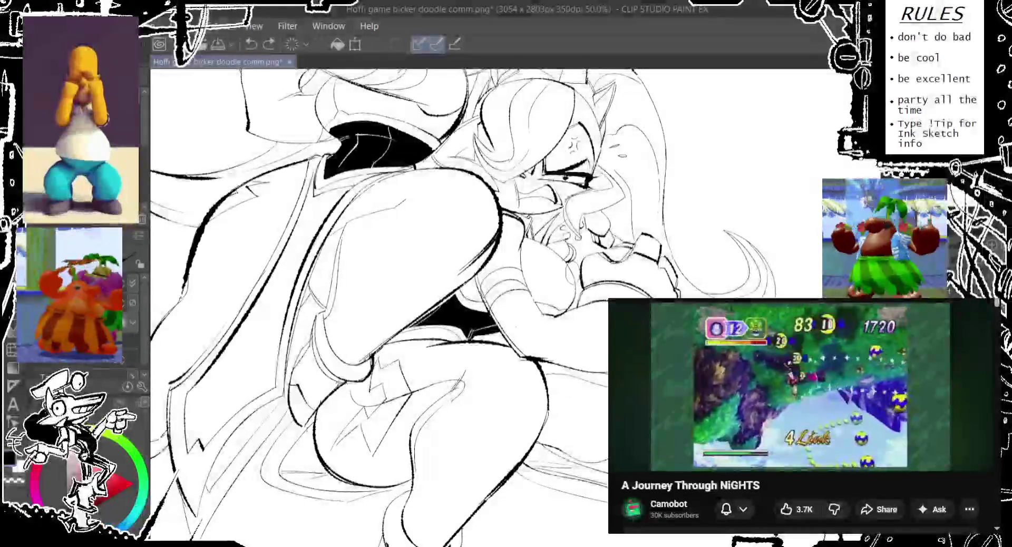
Step: Undo and redo the small strokes near the smaller character's face, leaving them removed
key(ctrl+z)
drag(597, 263, 612, 235)
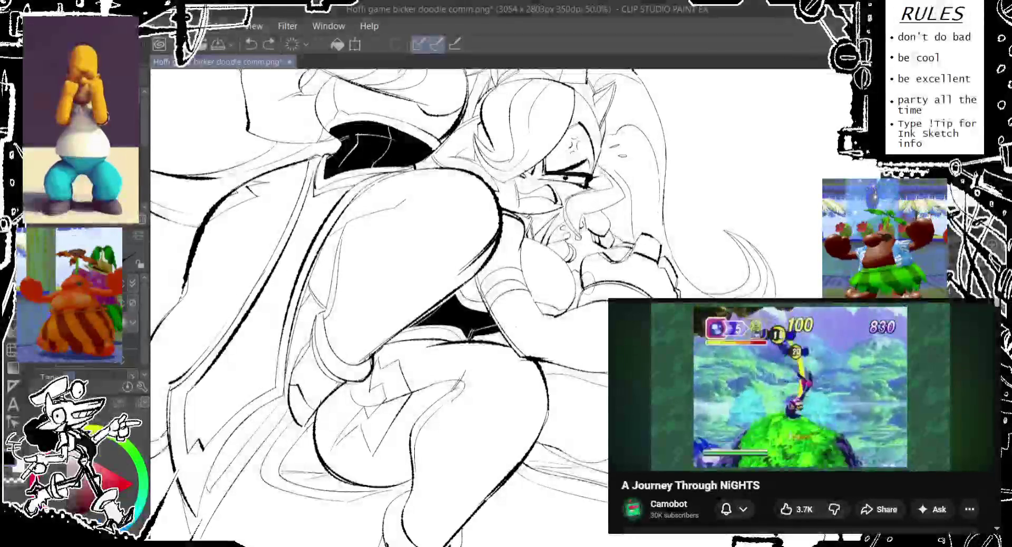
key(ctrl+y)
key(ctrl+z)
key(ctrl+y)
key(ctrl+z)
Step: Rotate and pan the canvas, zoom to 33.3%, and ink a short line right of her head
mouse_move(380, 306)
mouse_down()
mouse_move(373, 347)
mouse_move(417, 290)
mouse_up()
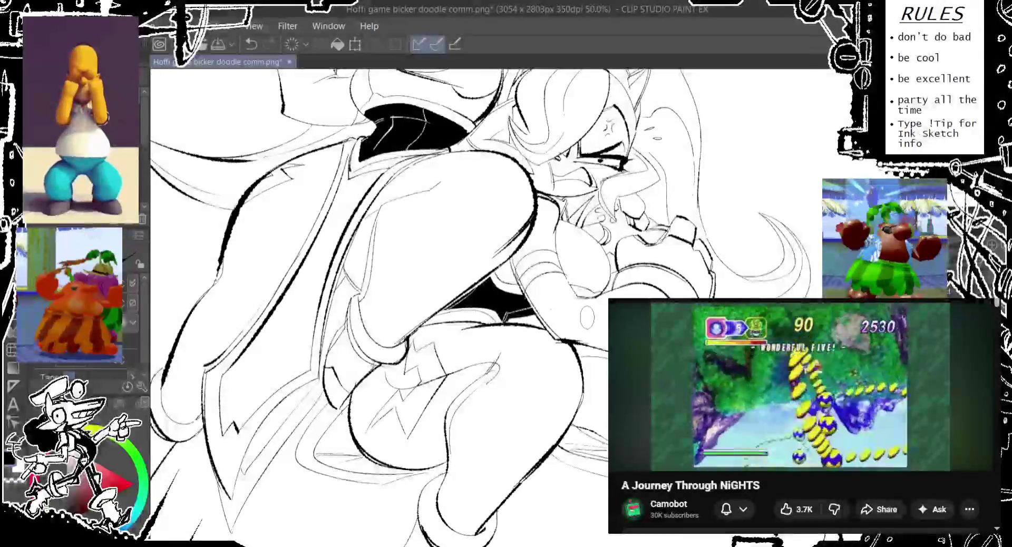
drag(582, 317, 564, 306)
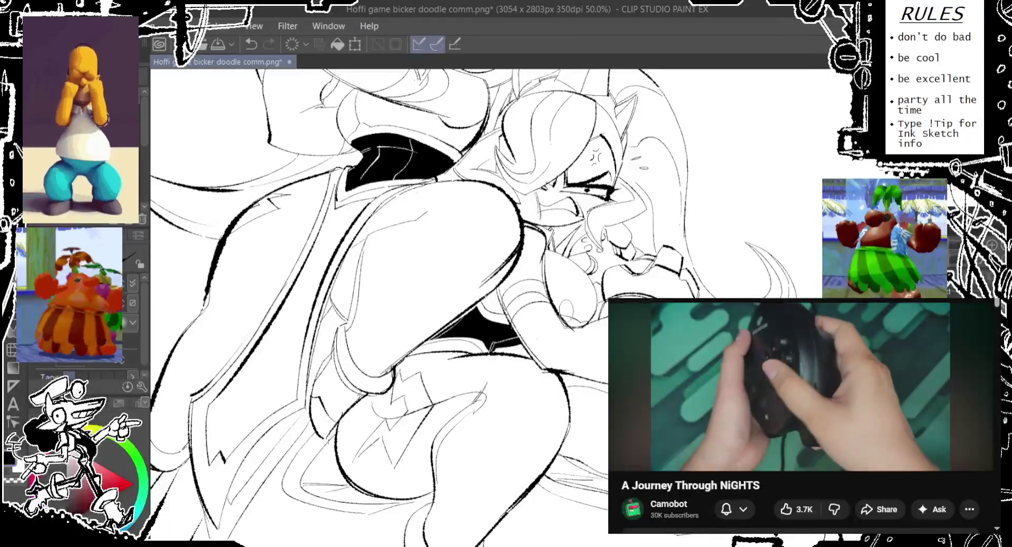
drag(574, 332, 606, 369)
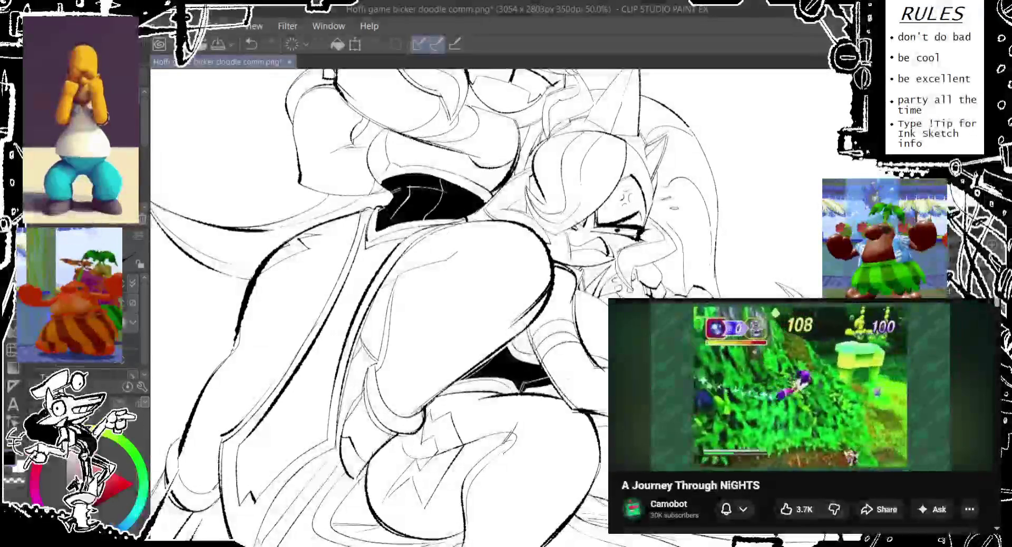
scroll(679, 240, down, 1)
mouse_move(724, 266)
mouse_down()
mouse_move(732, 252)
mouse_move(738, 277)
mouse_move(700, 249)
mouse_move(707, 253)
mouse_up()
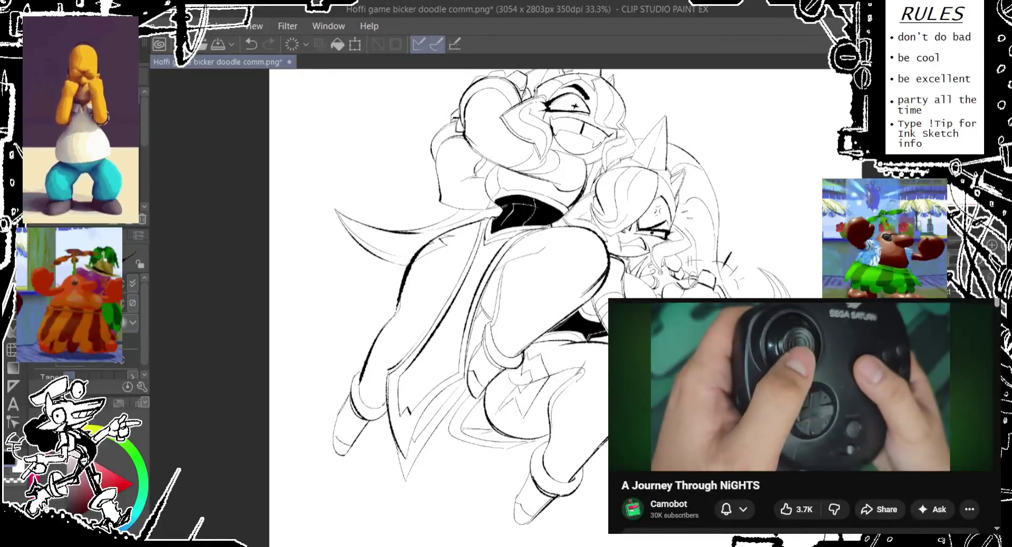
Step: Sketch a small oval above the head and test long curves around the figures
drag(474, 263, 493, 351)
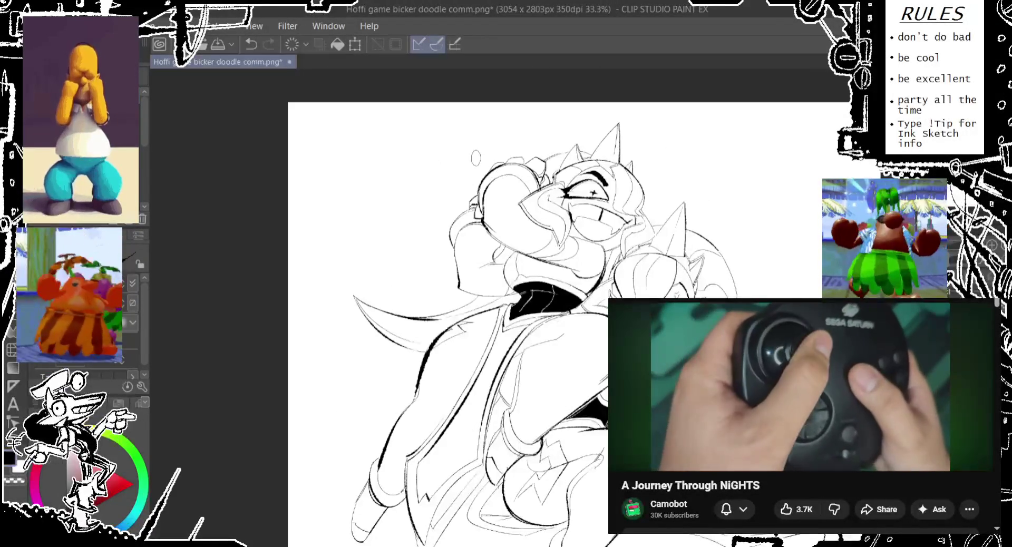
mouse_move(514, 135)
mouse_down()
mouse_move(514, 154)
mouse_move(505, 135)
mouse_move(484, 143)
mouse_up()
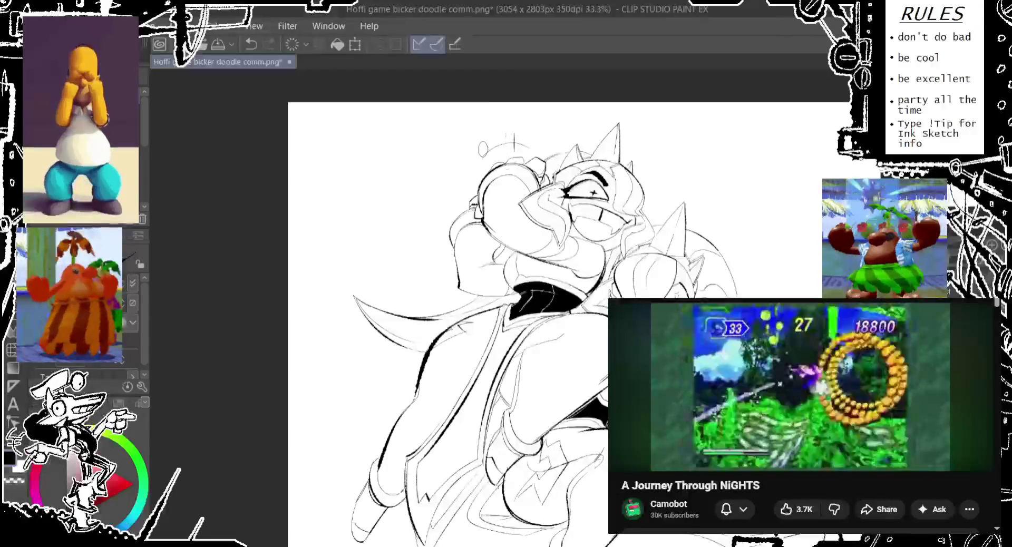
drag(475, 264, 515, 234)
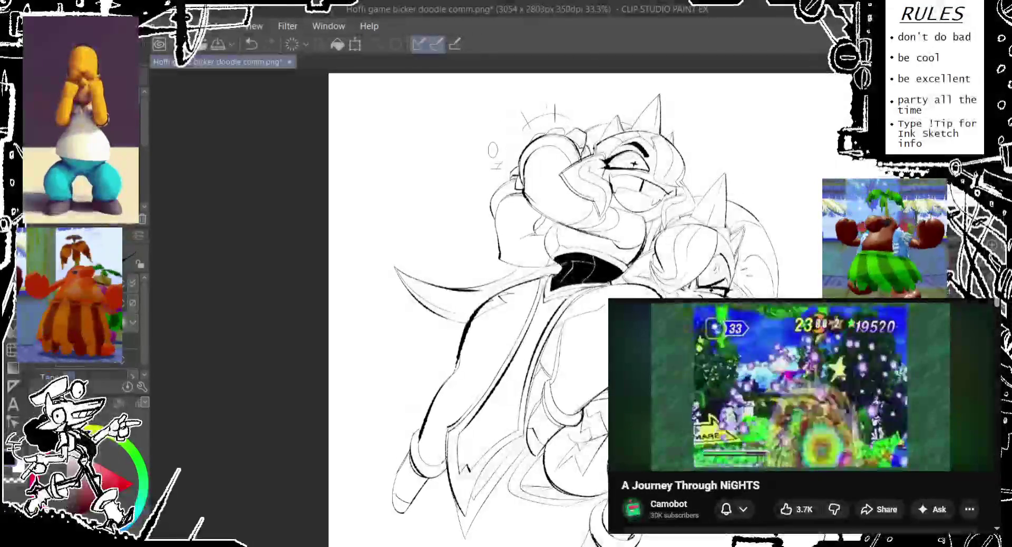
mouse_move(528, 317)
mouse_down()
mouse_move(504, 253)
mouse_move(507, 278)
mouse_up()
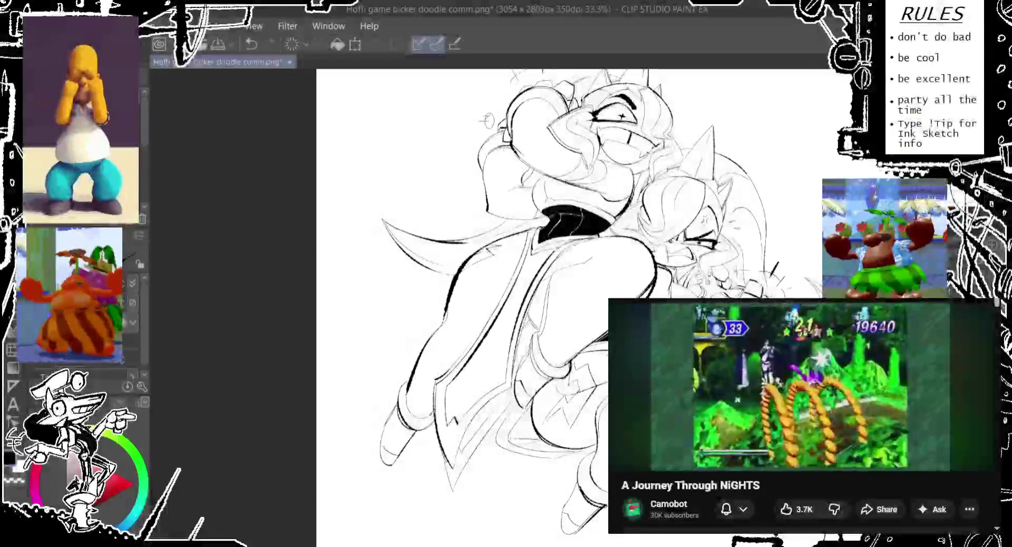
drag(491, 96, 508, 524)
key(ctrl+z)
drag(501, 92, 413, 367)
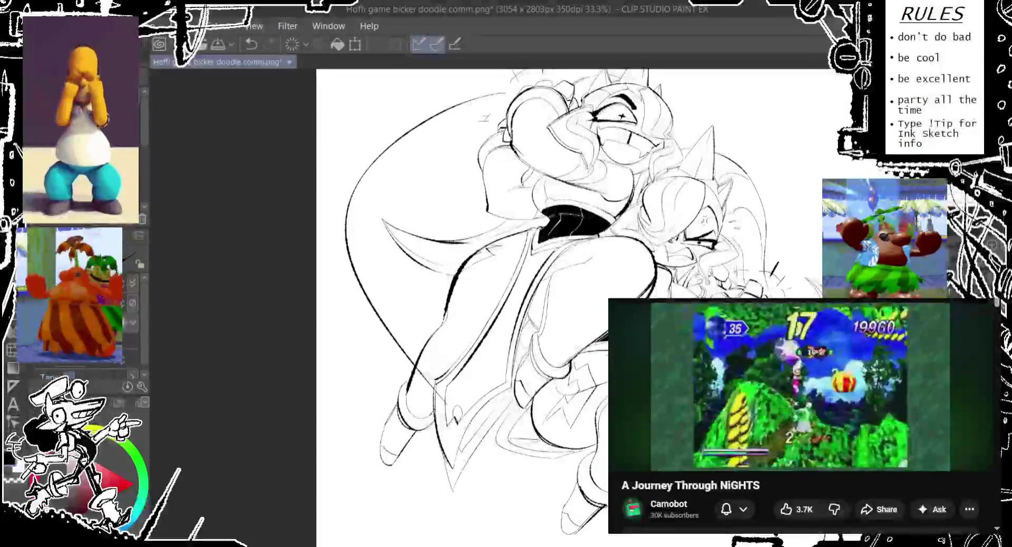
drag(527, 316, 491, 313)
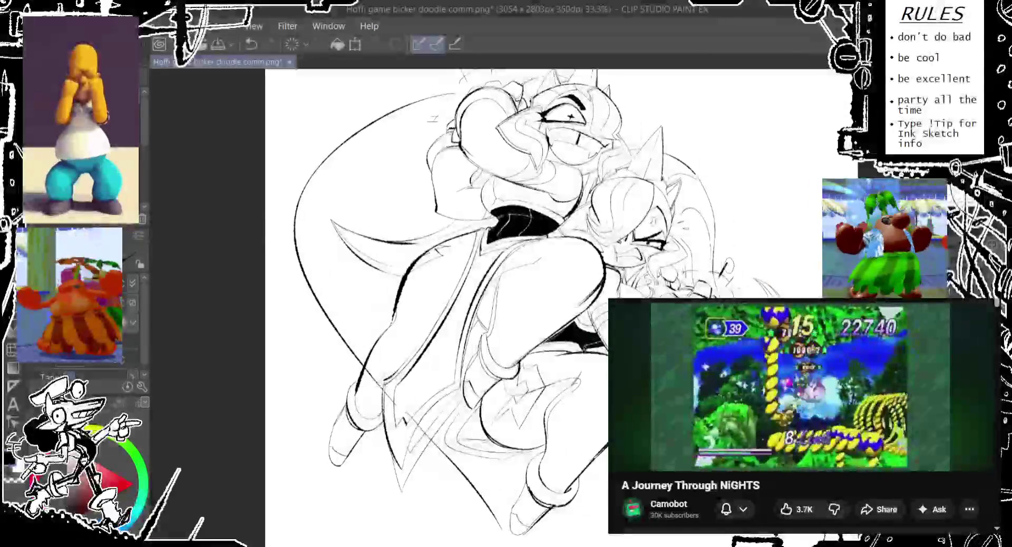
key(ctrl+z)
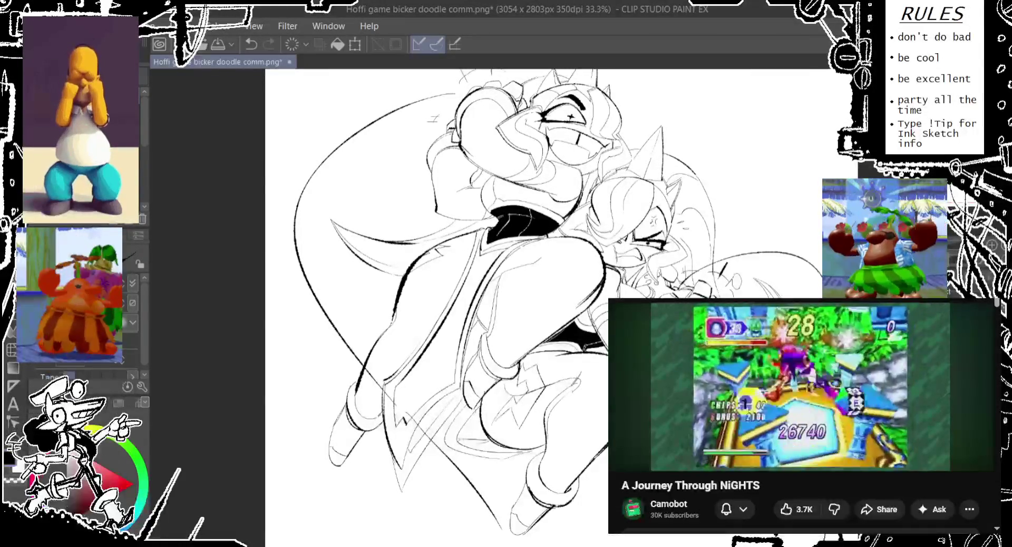
Step: Try several strokes to the right of the smaller character, then undo them
drag(710, 271, 809, 256)
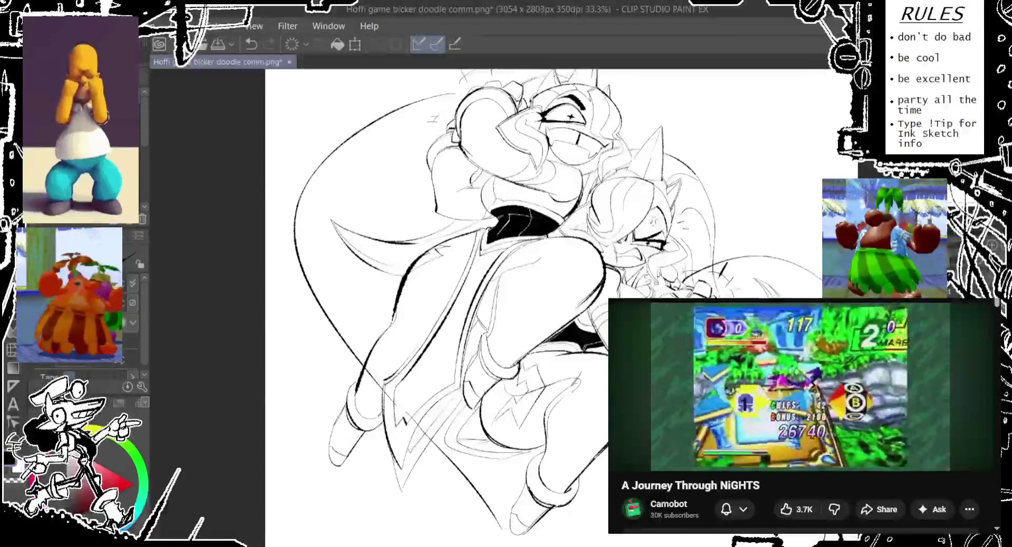
key(ctrl+z)
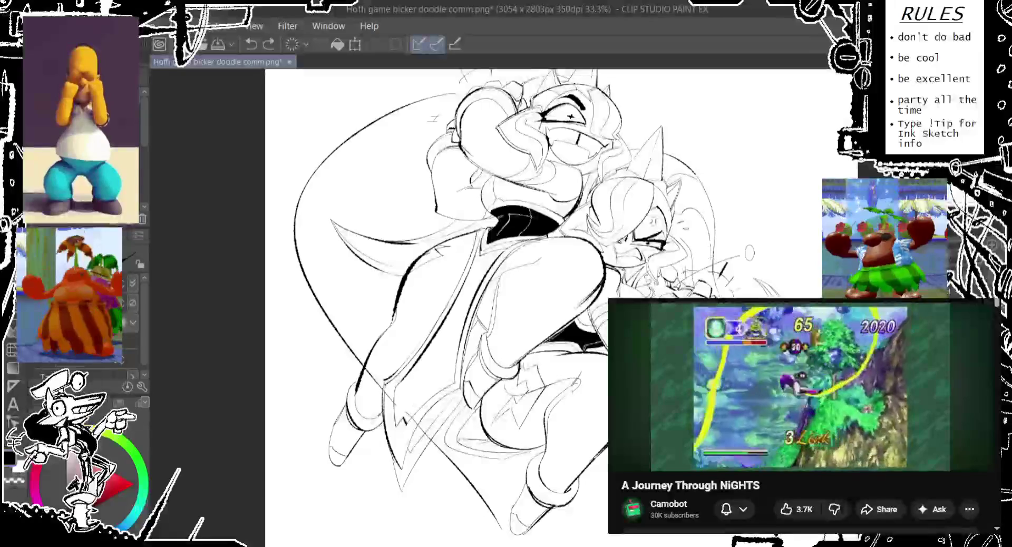
drag(745, 261, 809, 248)
key(ctrl+z)
drag(710, 270, 809, 252)
key(ctrl+z)
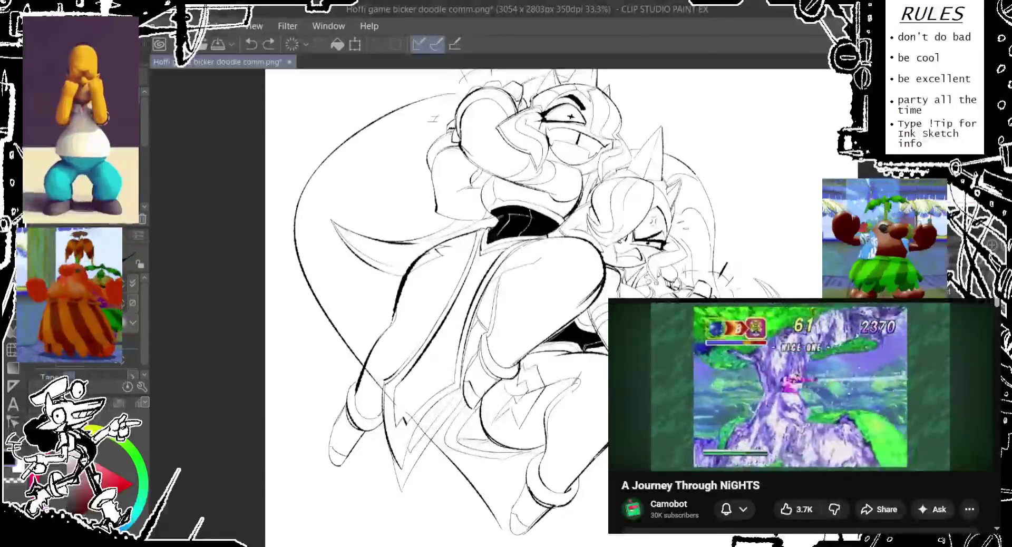
key(ctrl+z)
Step: Toggle undo and redo repeatedly to compare the strokes around the small oval
scroll(527, 306, up, 2)
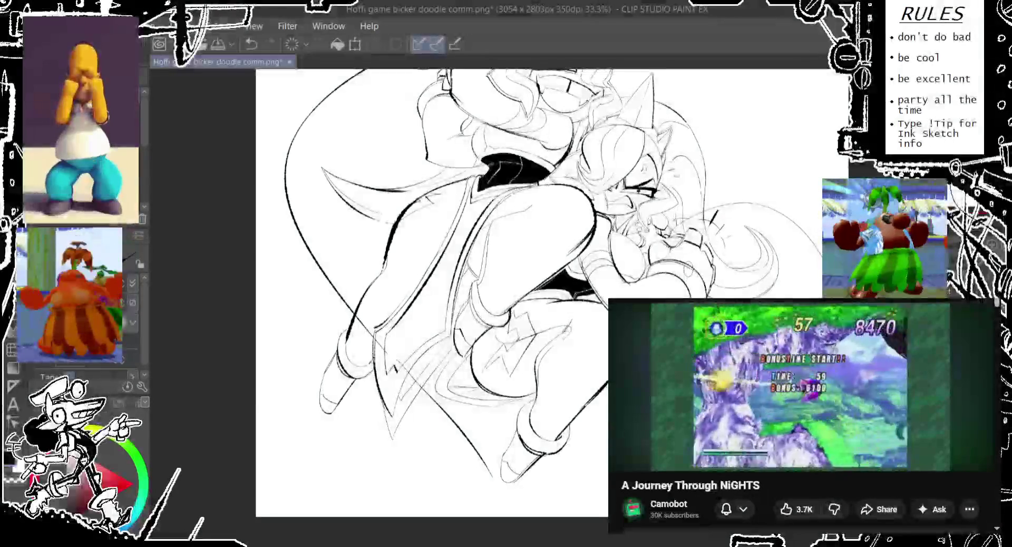
scroll(527, 306, down, 5)
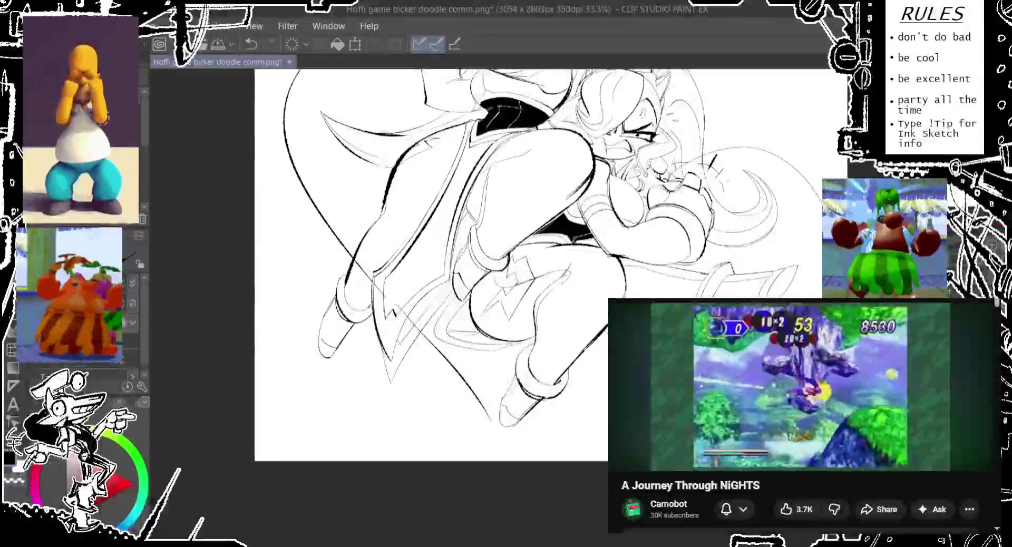
key(ctrl+z)
key(ctrl+z)
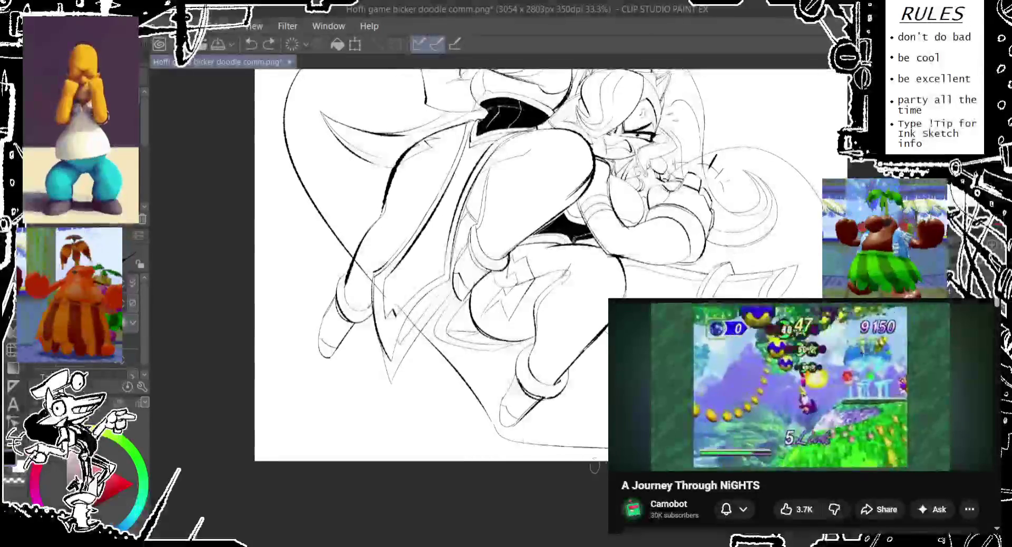
key(ctrl+y)
scroll(433, 306, up, 3)
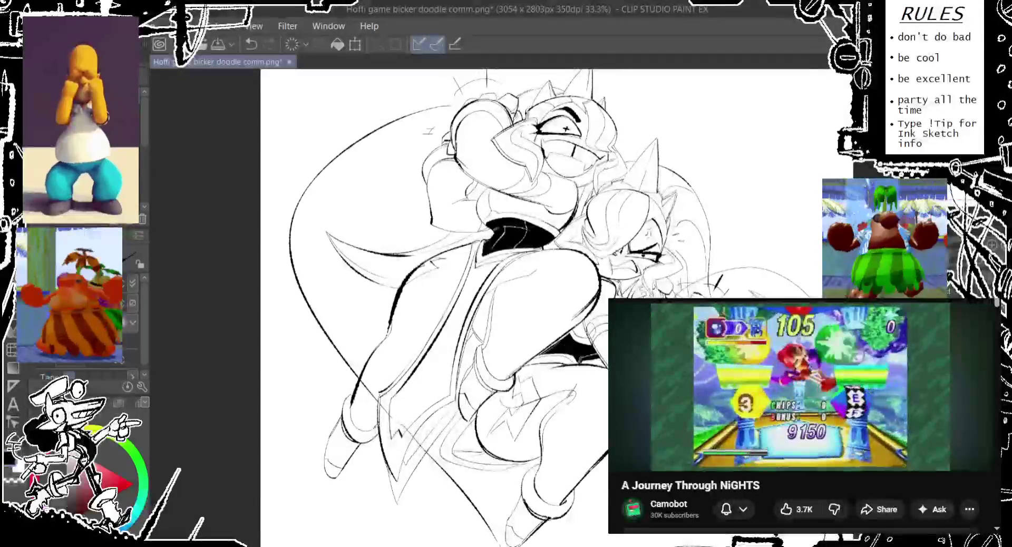
key(ctrl+z)
key(ctrl+y)
key(ctrl+z)
key(ctrl+y)
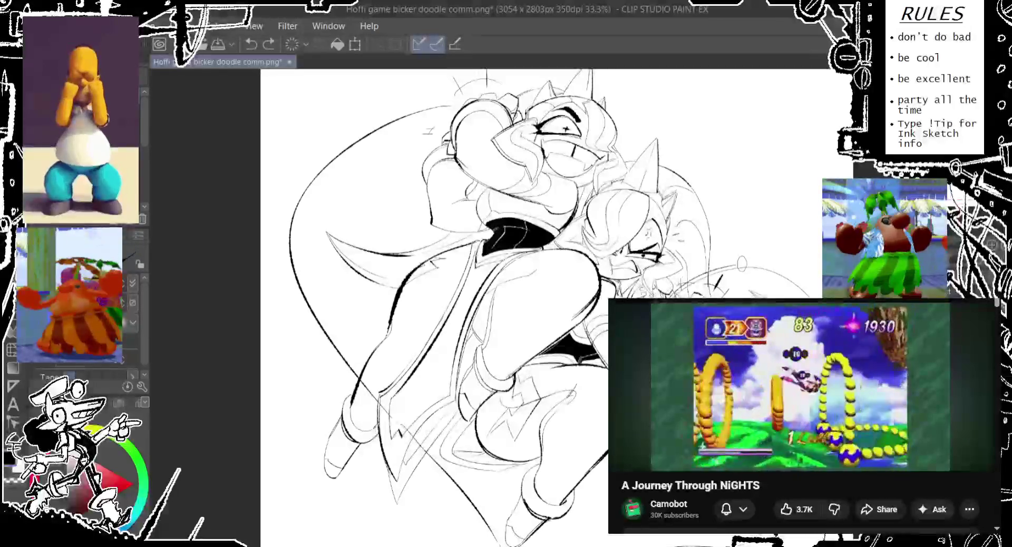
key(ctrl+z)
key(ctrl+y)
key(ctrl+z)
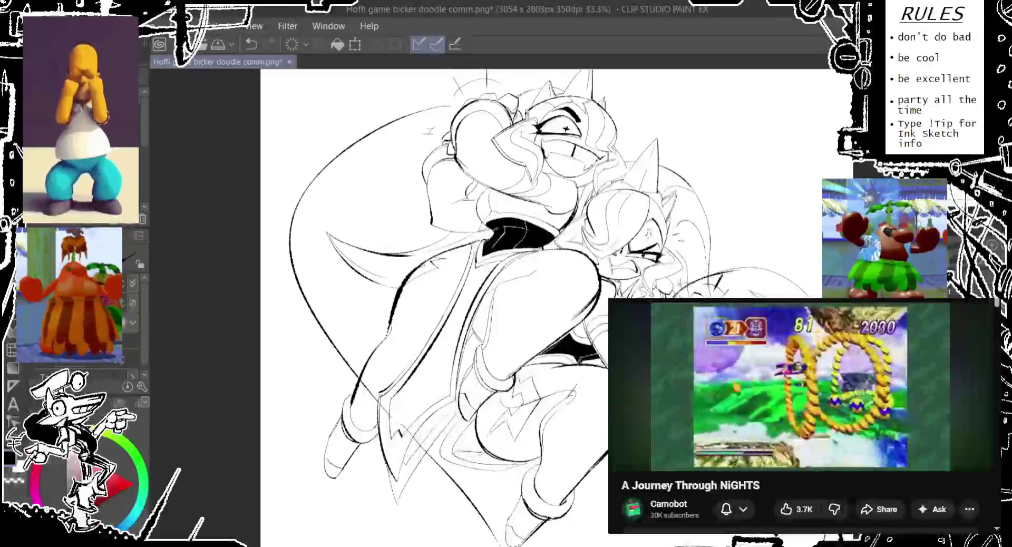
key(ctrl+y)
key(ctrl+z)
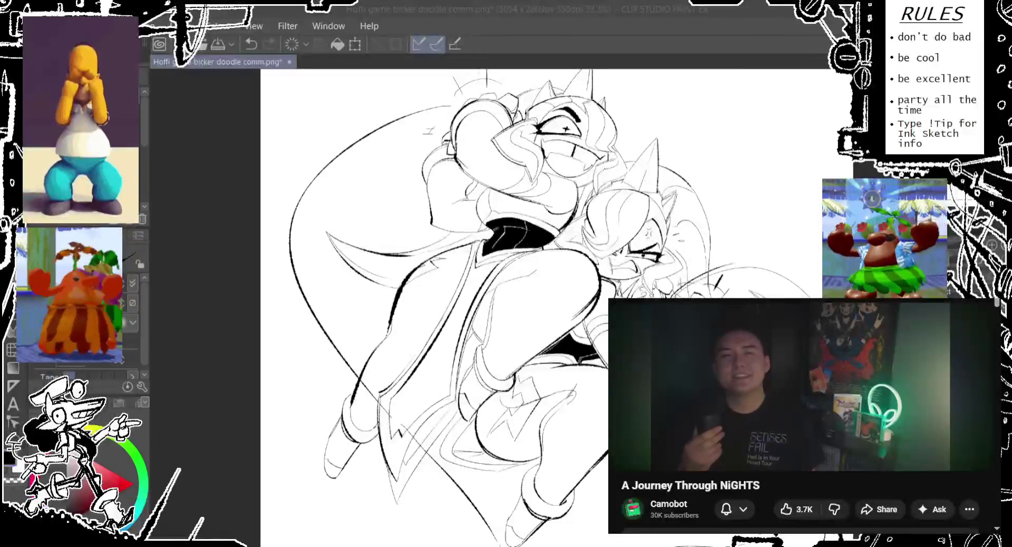
drag(527, 264, 523, 259)
Step: Ink the final short stroke near the smaller character's hand
key(ctrl+z)
drag(691, 264, 730, 248)
key(ctrl+z)
drag(664, 276, 723, 251)
key(ctrl+z)
drag(664, 284, 712, 248)
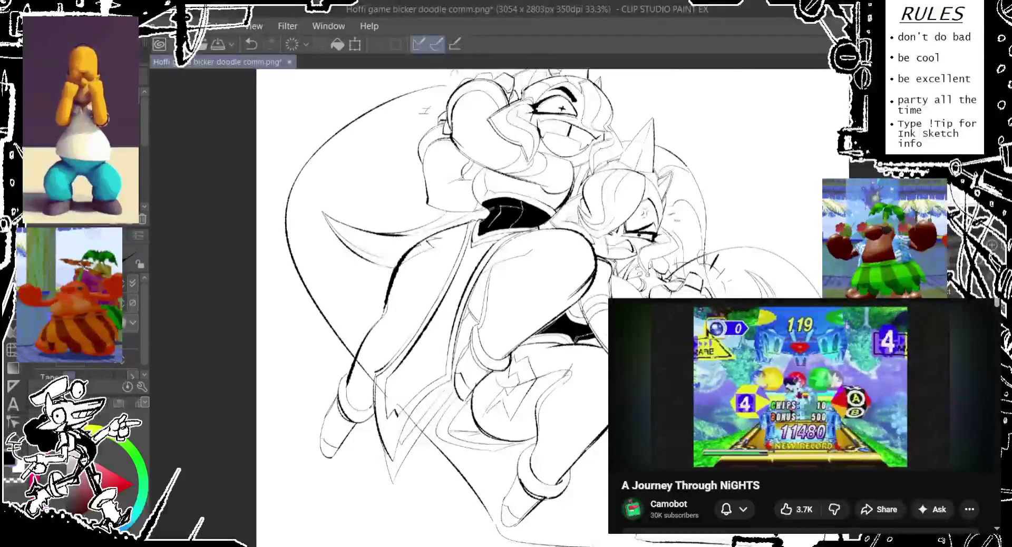
scroll(448, 306, up, 2)
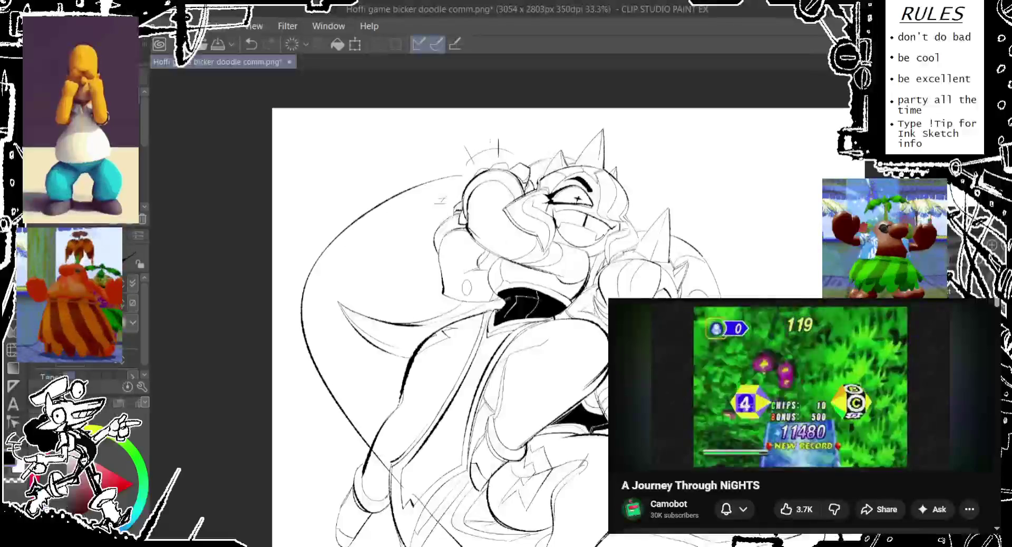
scroll(448, 305, down, 2)
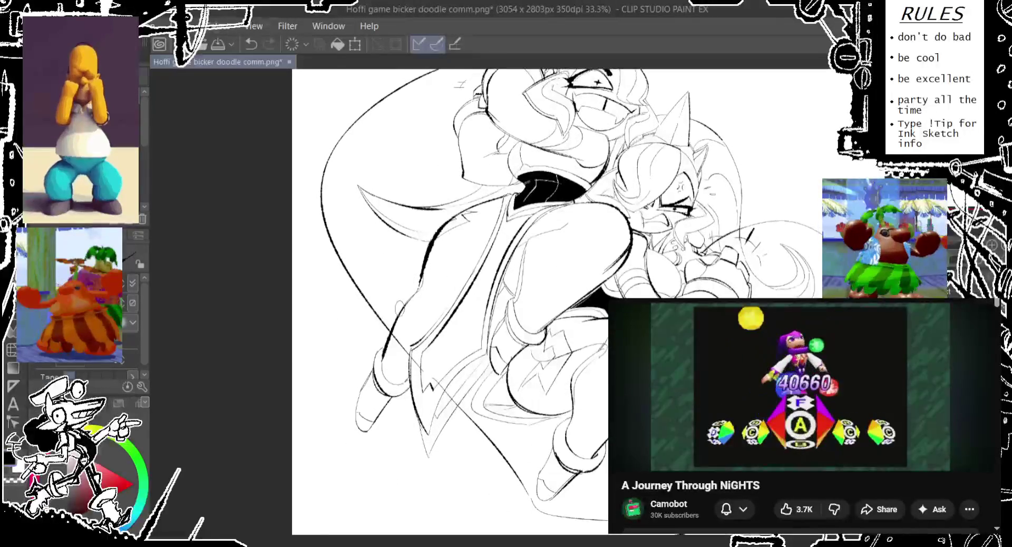
Step: Ink long curves down the left outer contour of the figures
drag(361, 321, 316, 472)
key(ctrl+z)
drag(354, 327, 367, 490)
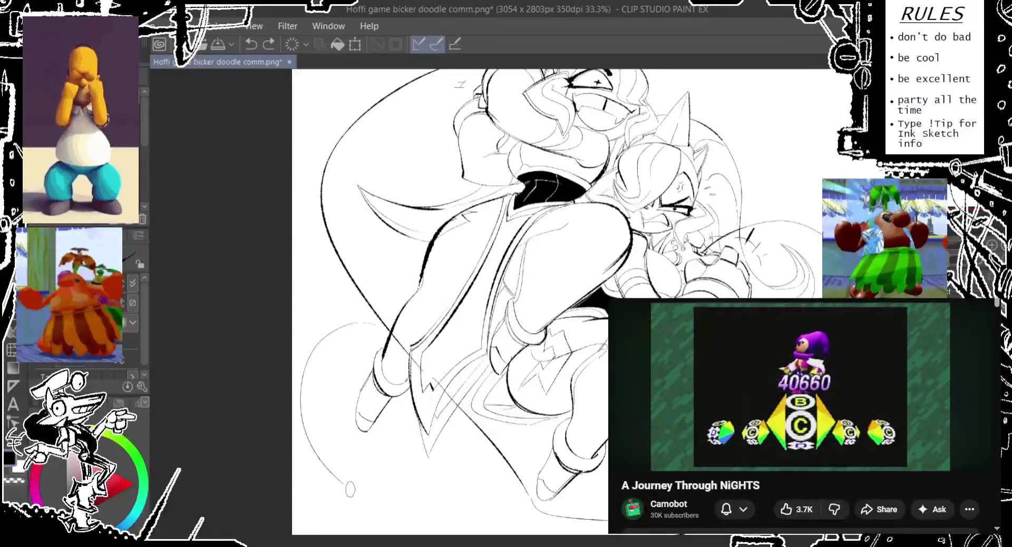
drag(352, 328, 390, 497)
key(ctrl+z)
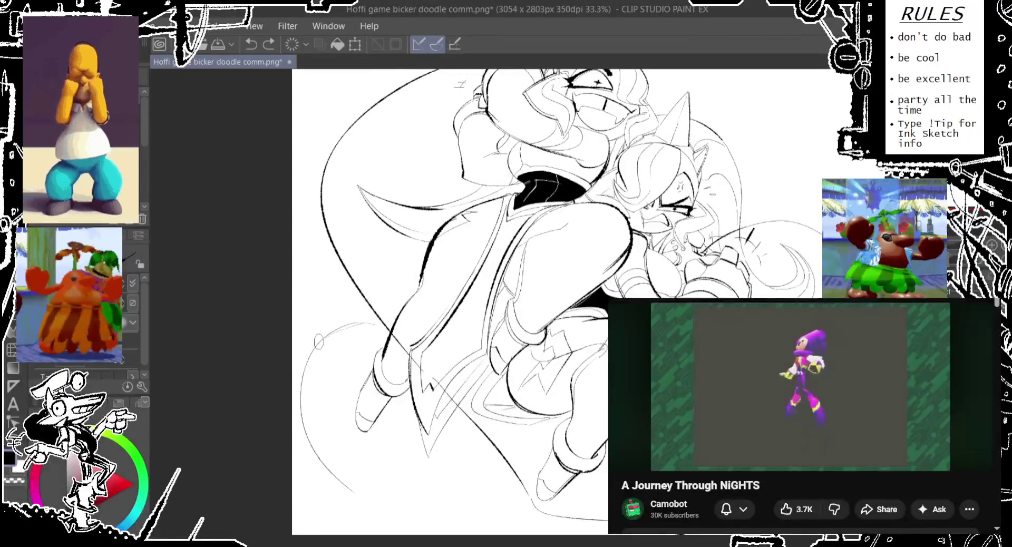
drag(345, 335, 338, 500)
drag(337, 327, 358, 492)
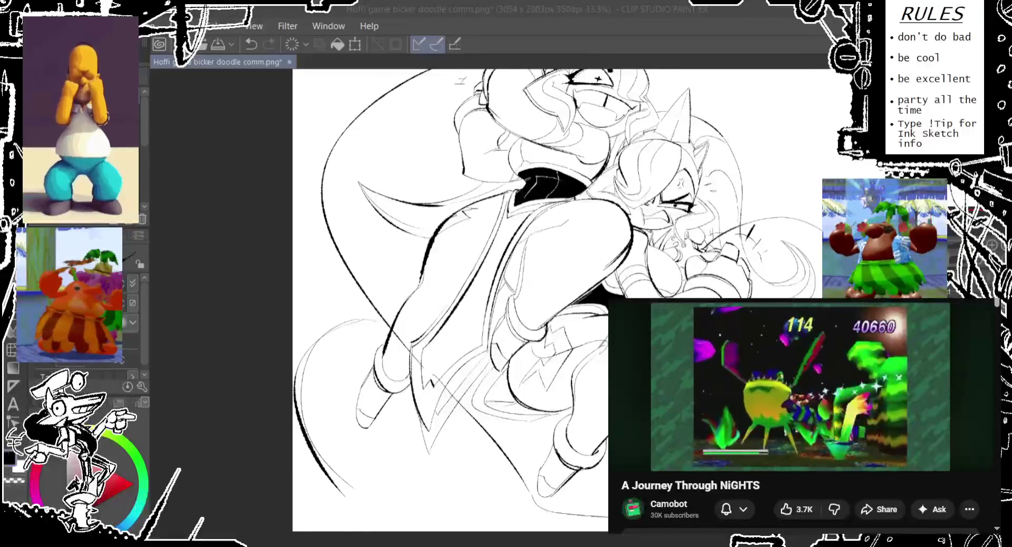
Step: Redraw a bolder sweeping lower-left curve and a short stroke along the bottom
key(ctrl+z)
drag(364, 319, 422, 479)
key(ctrl+z)
mouse_move(369, 326)
mouse_down()
mouse_move(498, 500)
mouse_move(609, 512)
mouse_up()
key(ctrl+z)
drag(557, 490, 609, 507)
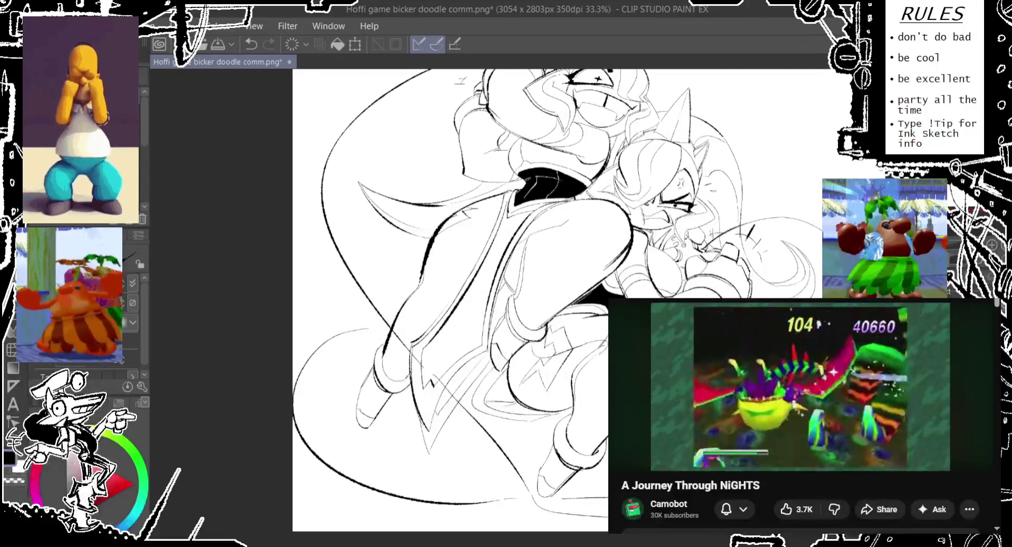
mouse_move(402, 133)
mouse_down()
mouse_move(409, 232)
mouse_move(309, 264)
mouse_move(366, 411)
mouse_up()
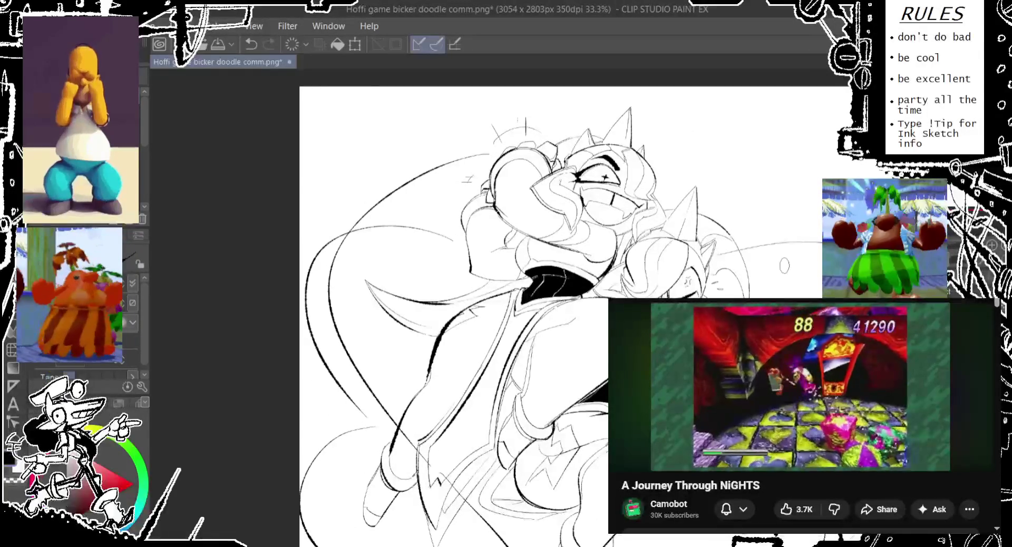
key(ctrl+z)
key(ctrl+z)
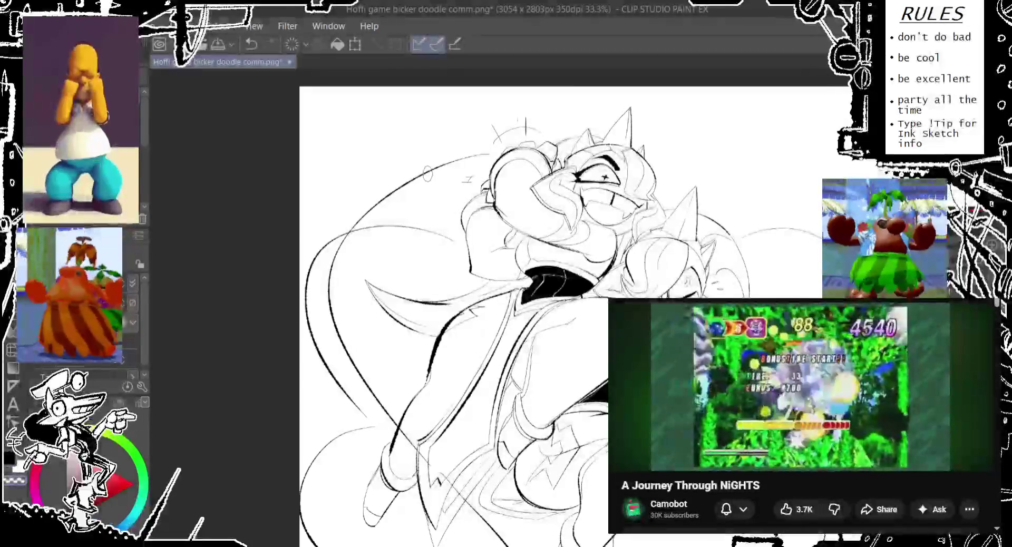
Step: Pan and zoom out to 25% on the whole drawing, then start Change Canvas Size
mouse_move(392, 245)
mouse_down()
mouse_move(390, 209)
mouse_move(337, 190)
mouse_up()
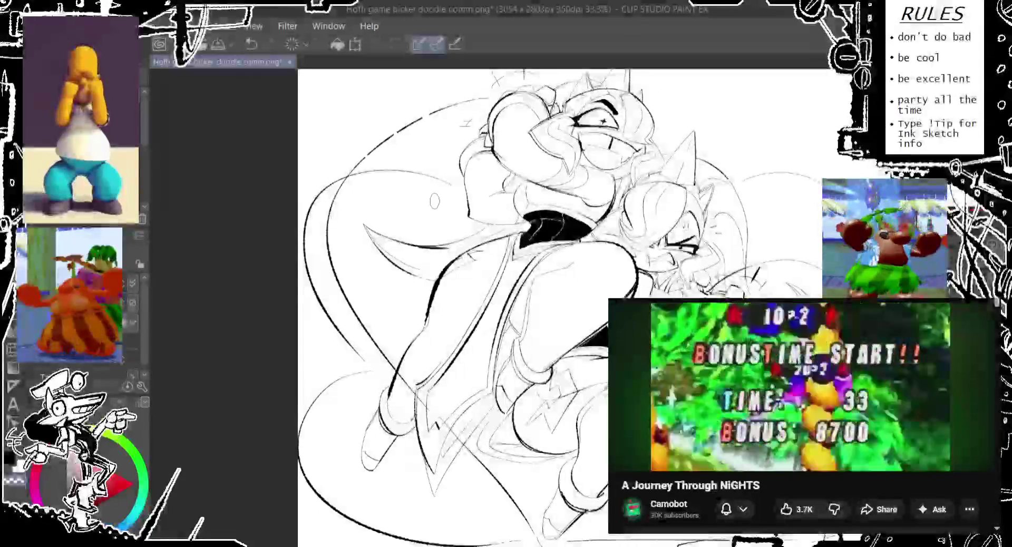
drag(423, 244, 401, 179)
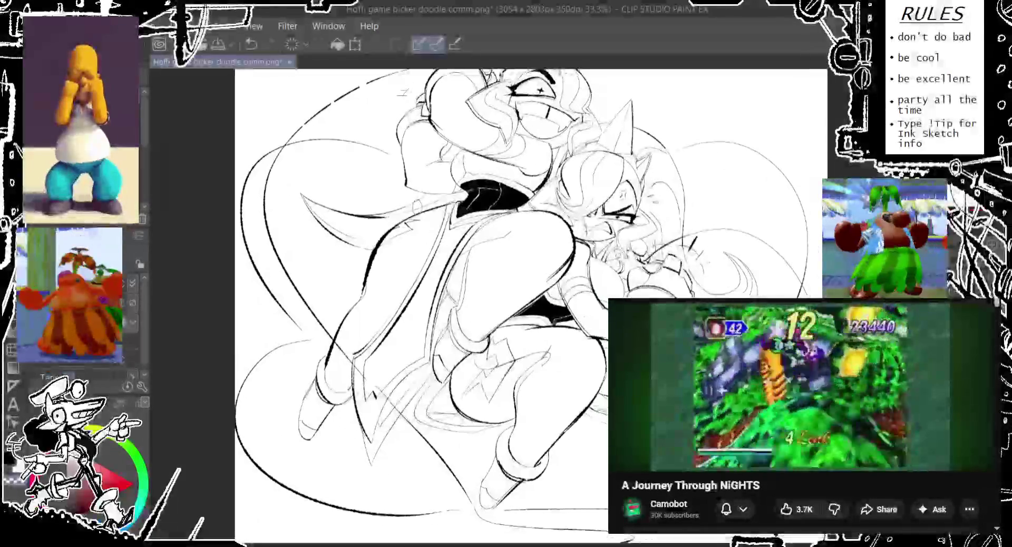
key(ctrl+z)
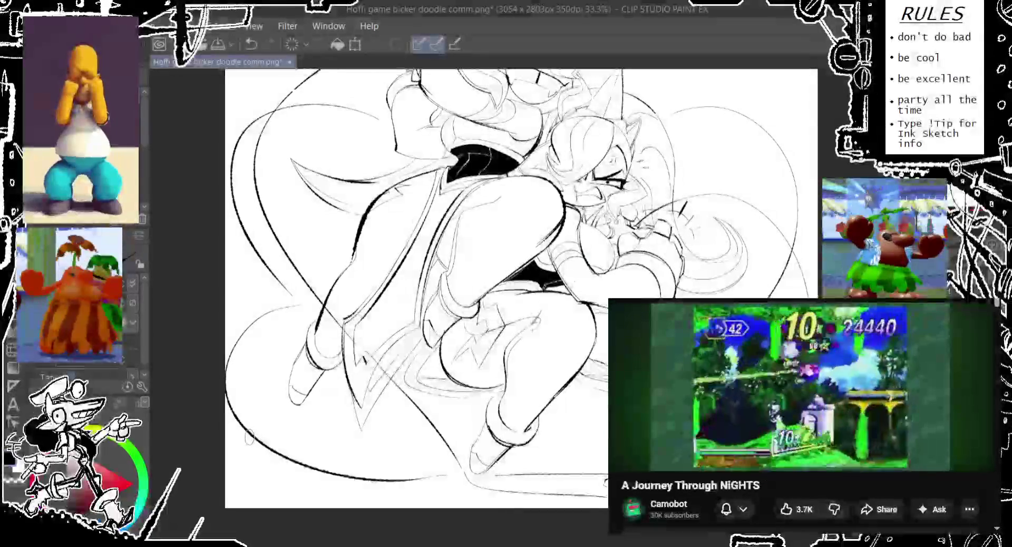
scroll(311, 453, up, 1)
scroll(311, 453, up, 4)
key(ctrl+y)
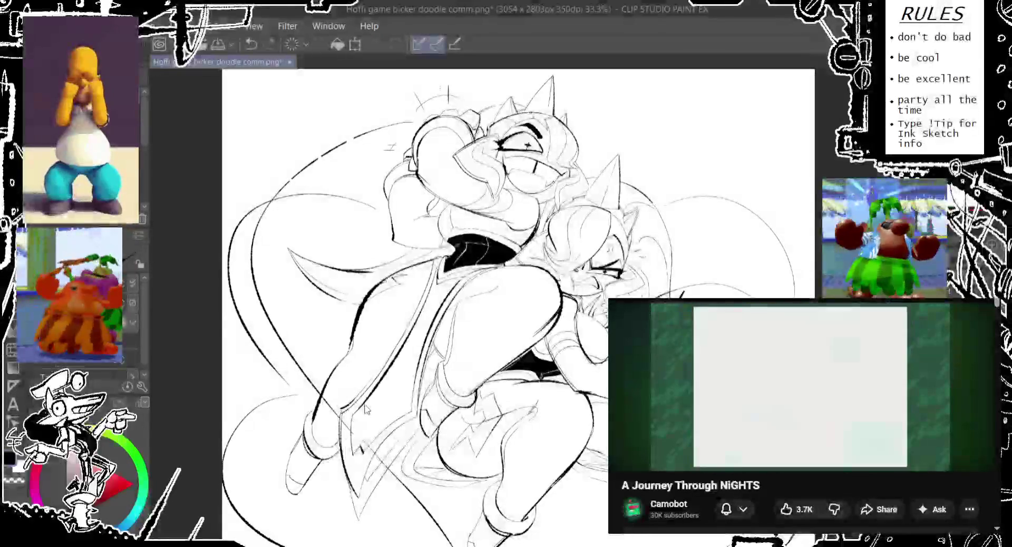
scroll(436, 343, down, 1)
drag(437, 343, 430, 324)
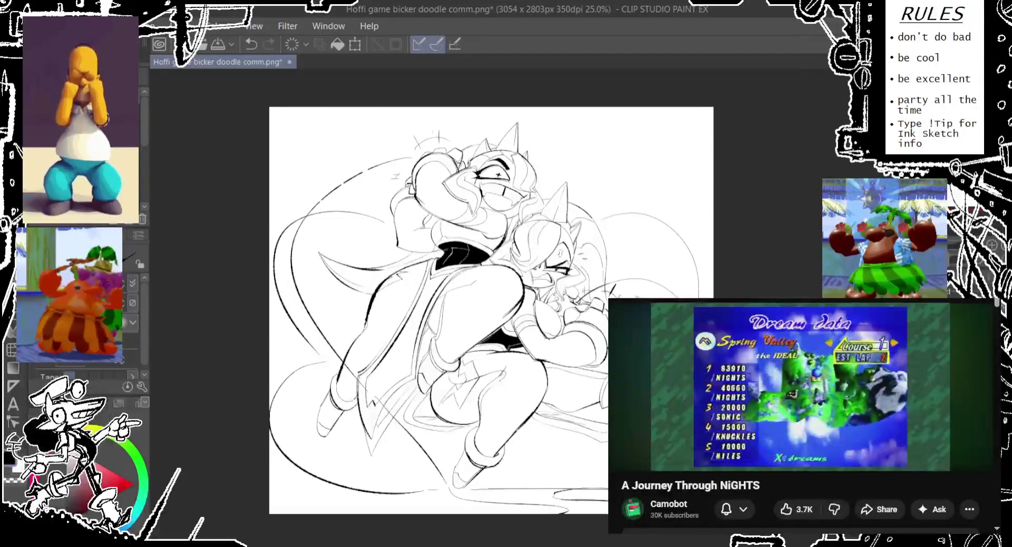
key(ctrl+t)
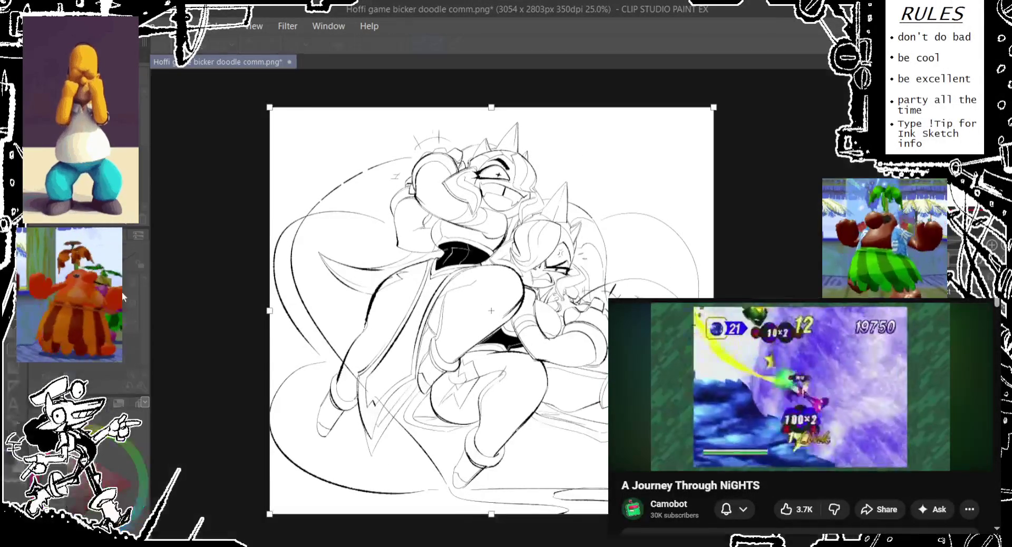
Step: Widen the canvas equally on both sides to 3100 px and zoom to 100%
drag(714, 311, 717, 311)
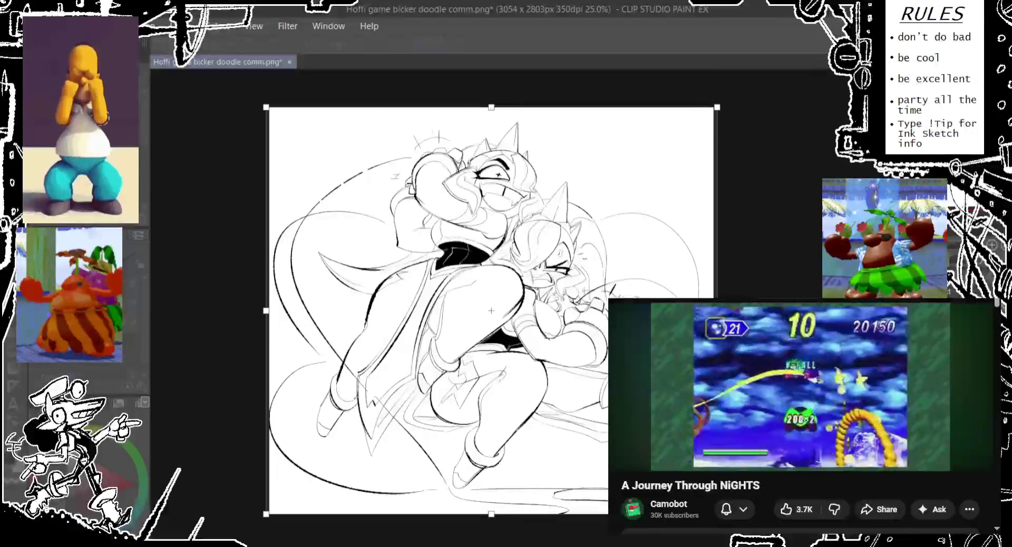
key(Return)
scroll(327, 332, up, 2)
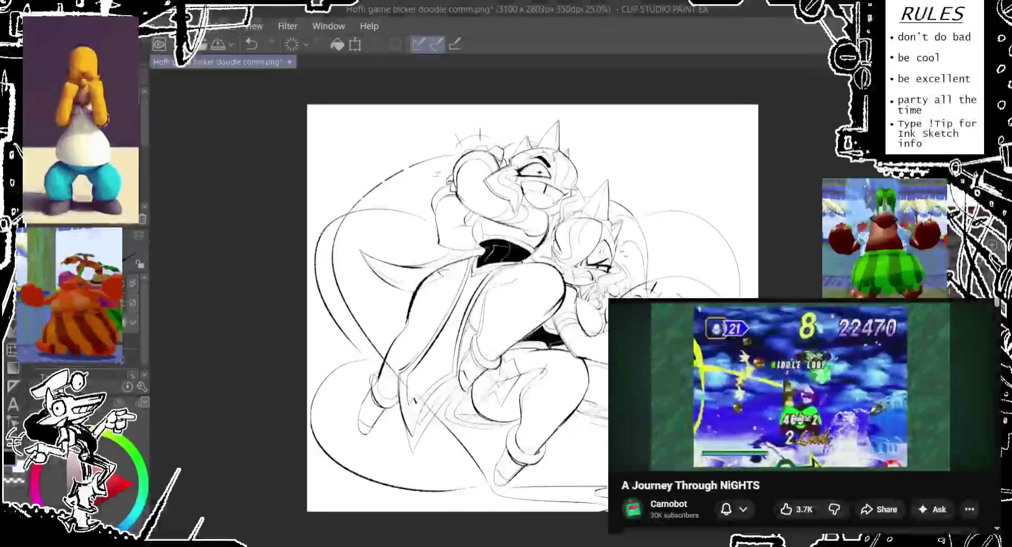
scroll(327, 333, up, 2)
scroll(327, 332, up, 2)
Step: Reinforce the left outer contour with a thicker ink stroke
drag(329, 280, 343, 459)
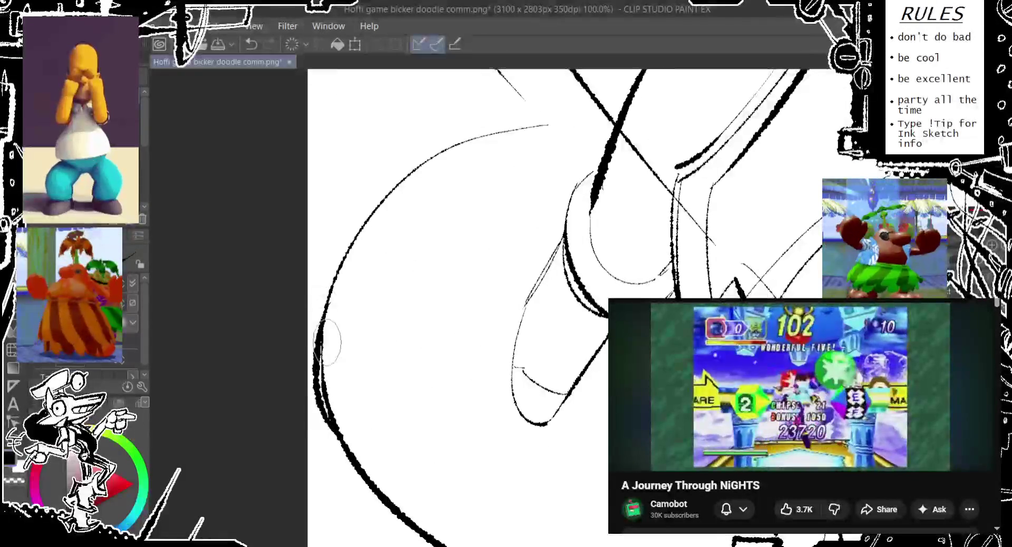
key(ctrl+z)
drag(330, 279, 340, 440)
click(654, 453)
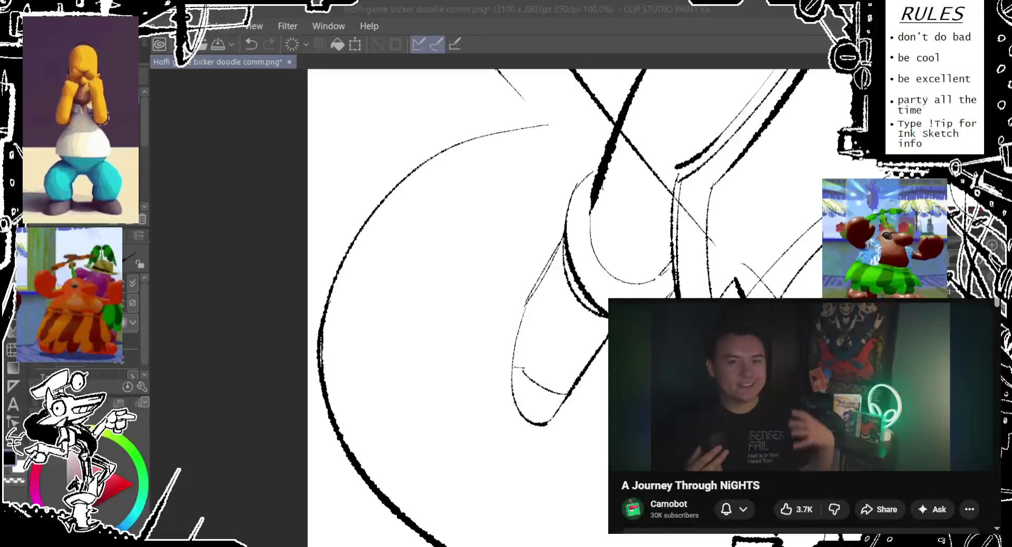
scroll(407, 316, down, 2)
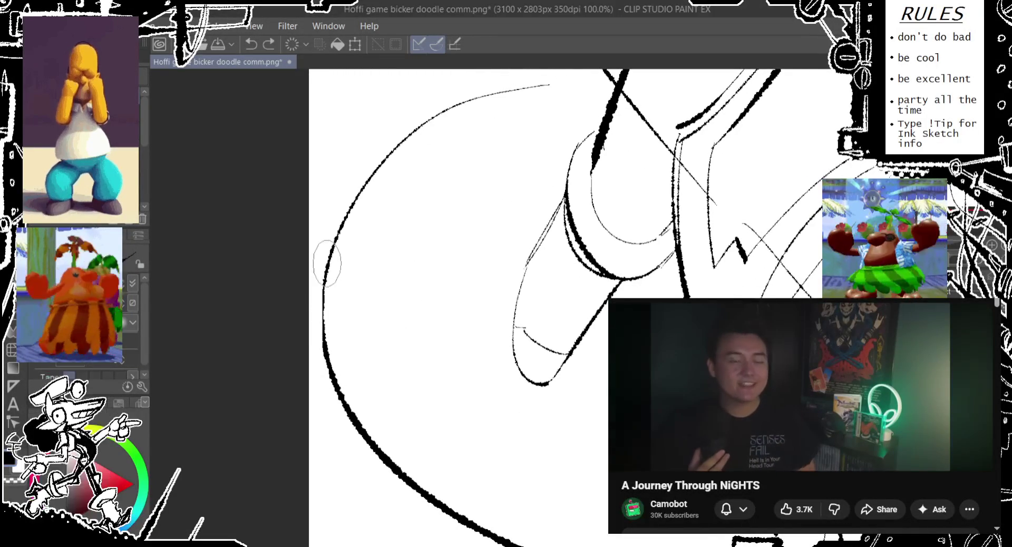
scroll(372, 290, down, 3)
scroll(334, 266, down, 2)
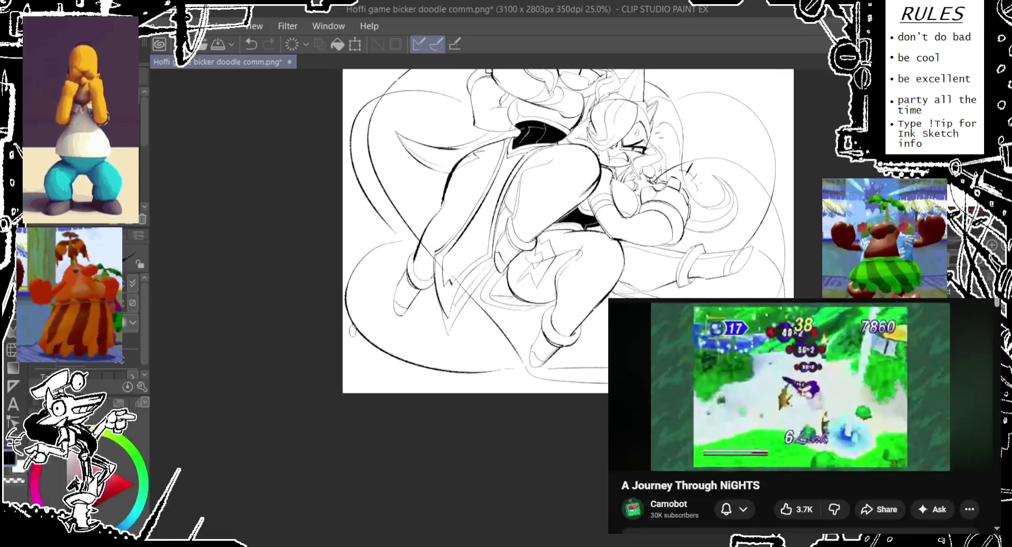
Step: Ink a dark stroke along the lower-left curve of the figures, retrying it once
drag(355, 330, 436, 377)
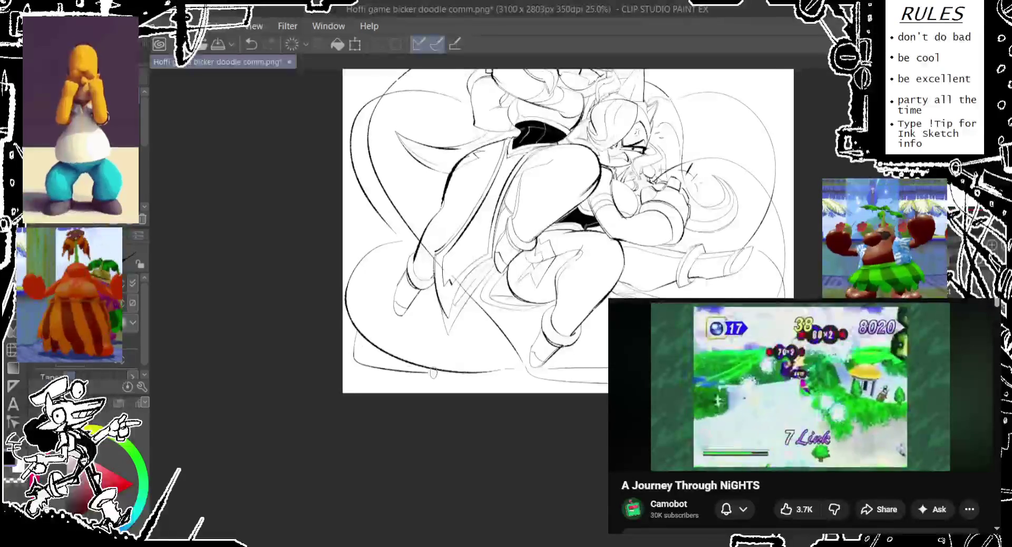
key(ctrl+z)
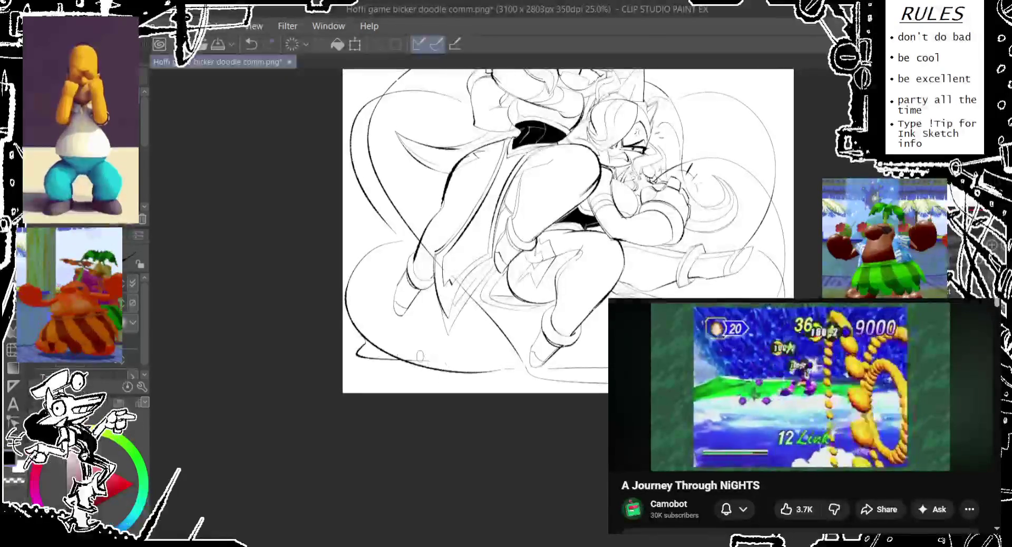
drag(359, 357, 529, 352)
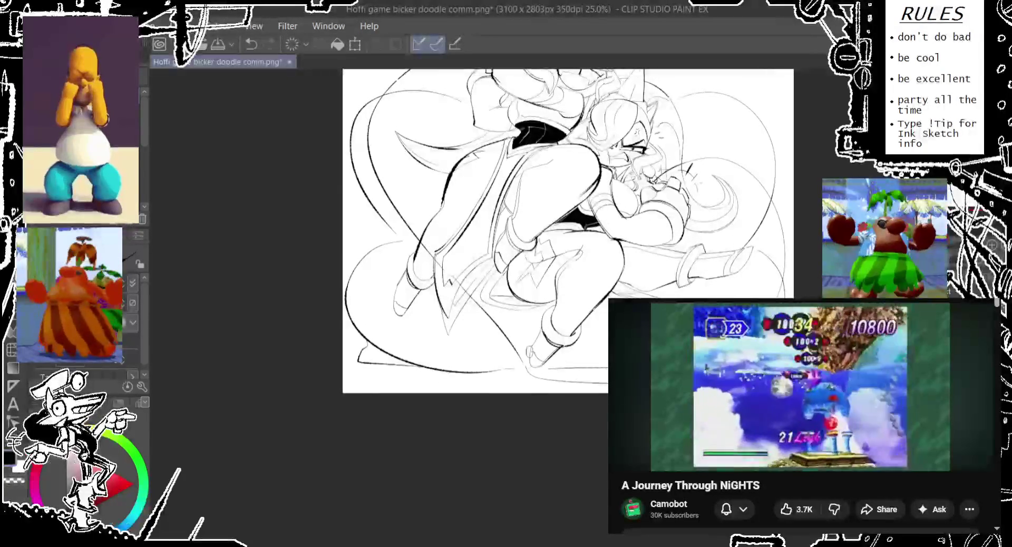
key(ctrl+y)
key(ctrl+y)
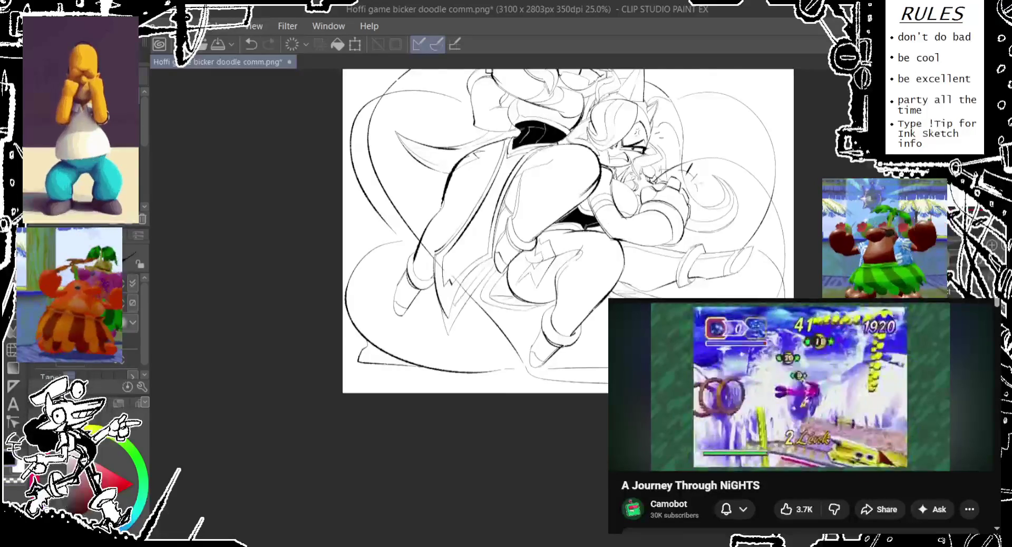
Step: Recentre the drawing and ink new lines on the lower-left body
scroll(569, 238, up, 3)
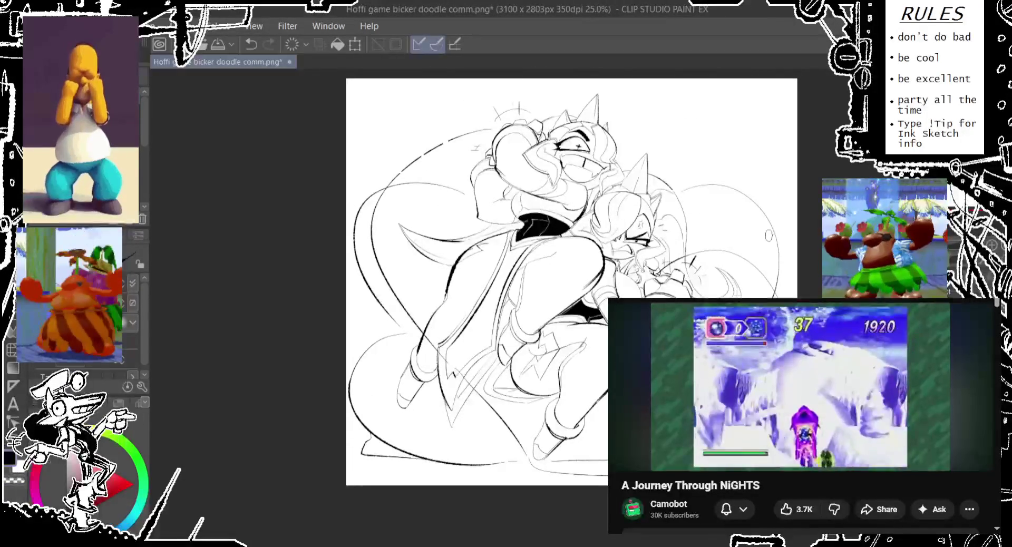
key(ctrl+plus)
key(ctrl+plus)
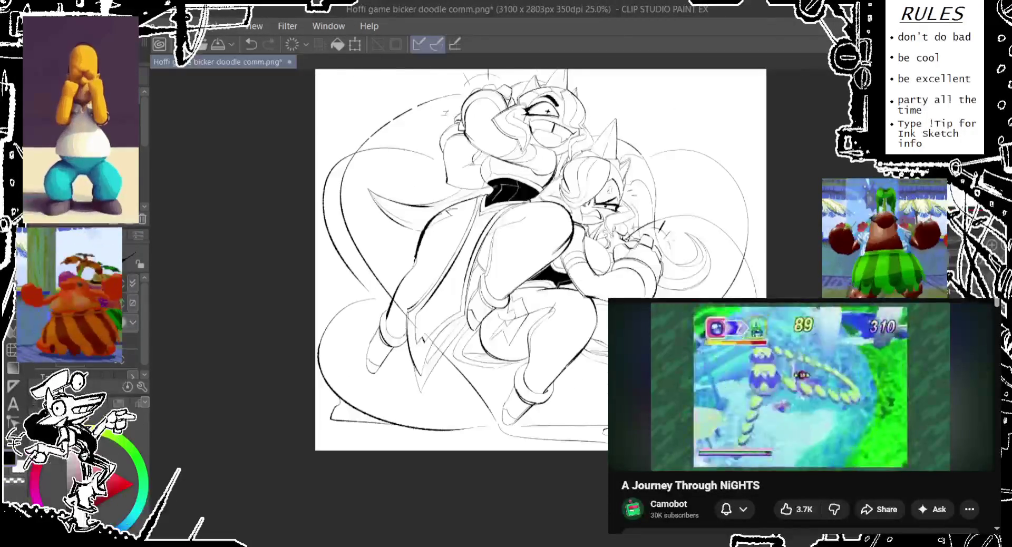
key(ctrl+plus)
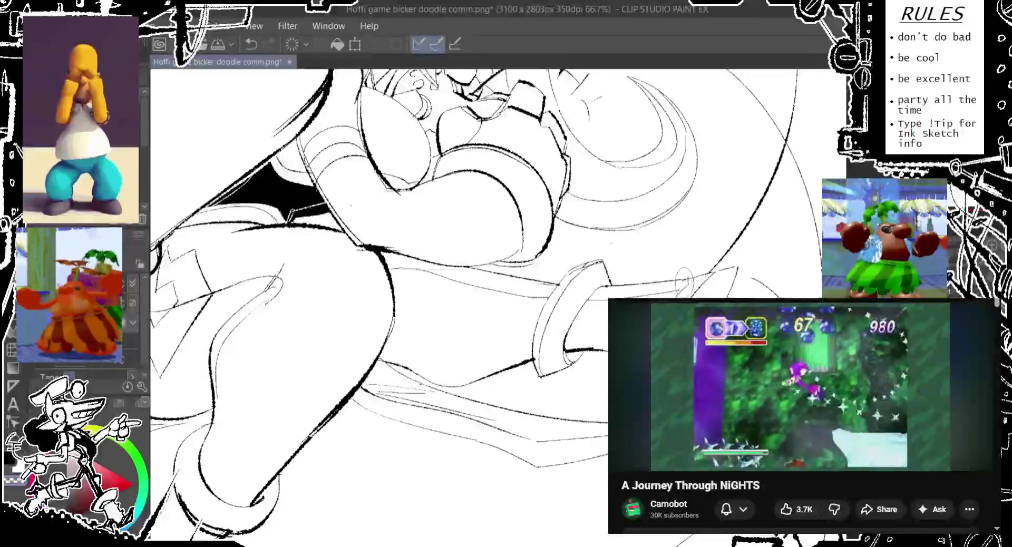
key(ctrl+minus)
key(ctrl+minus)
key(ctrl+minus)
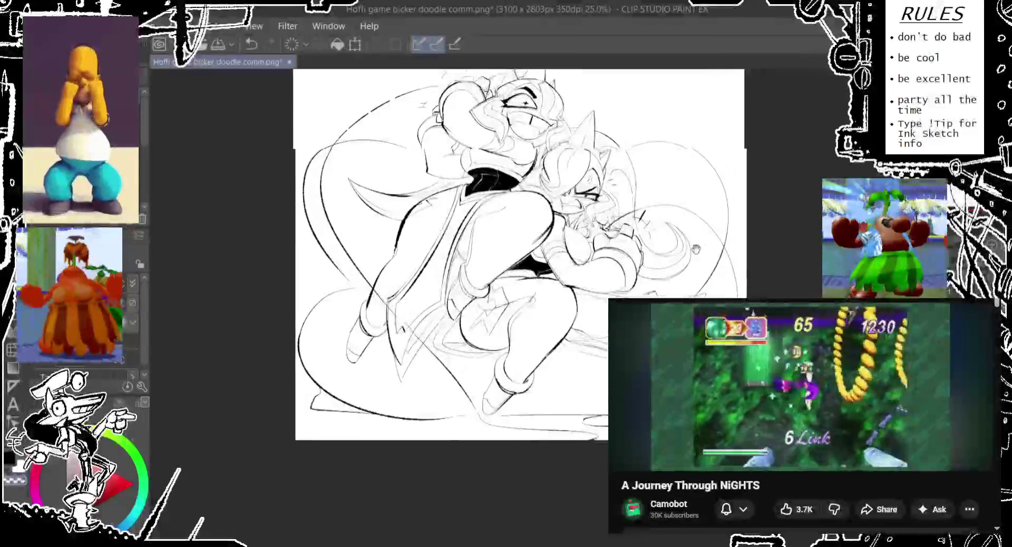
scroll(505, 290, down, 2)
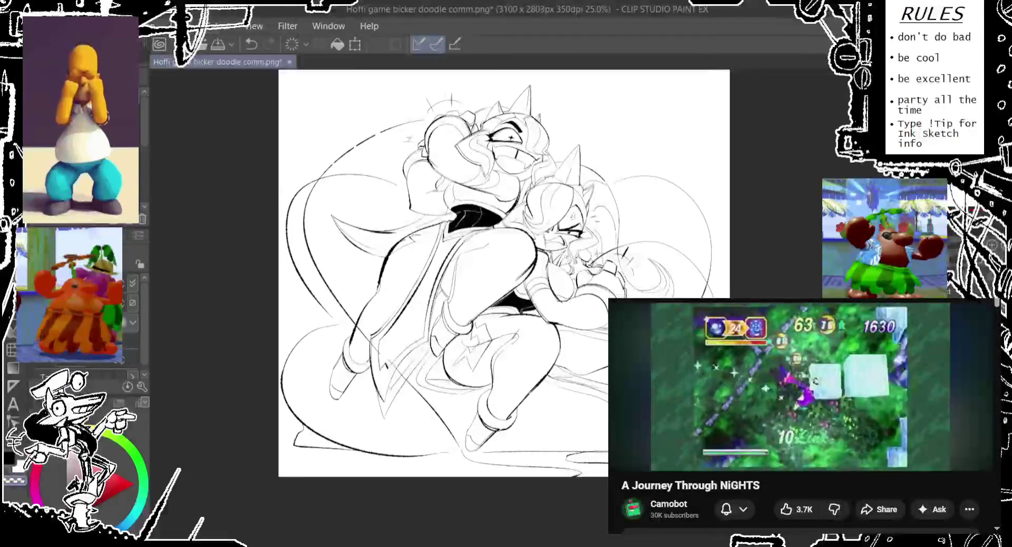
scroll(505, 273, down, 1)
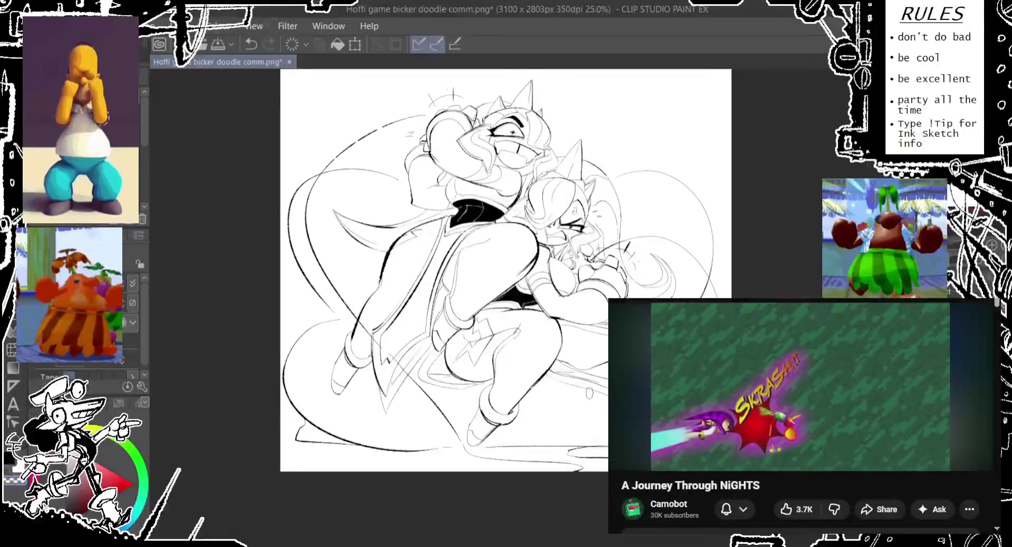
drag(505, 270, 549, 259)
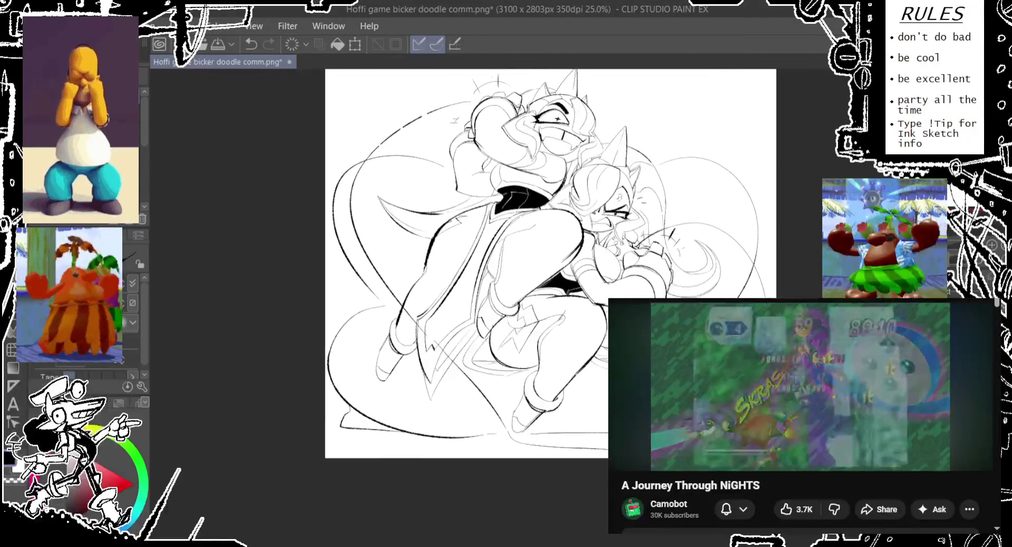
mouse_move(368, 312)
mouse_down()
mouse_move(331, 373)
mouse_move(424, 378)
mouse_up()
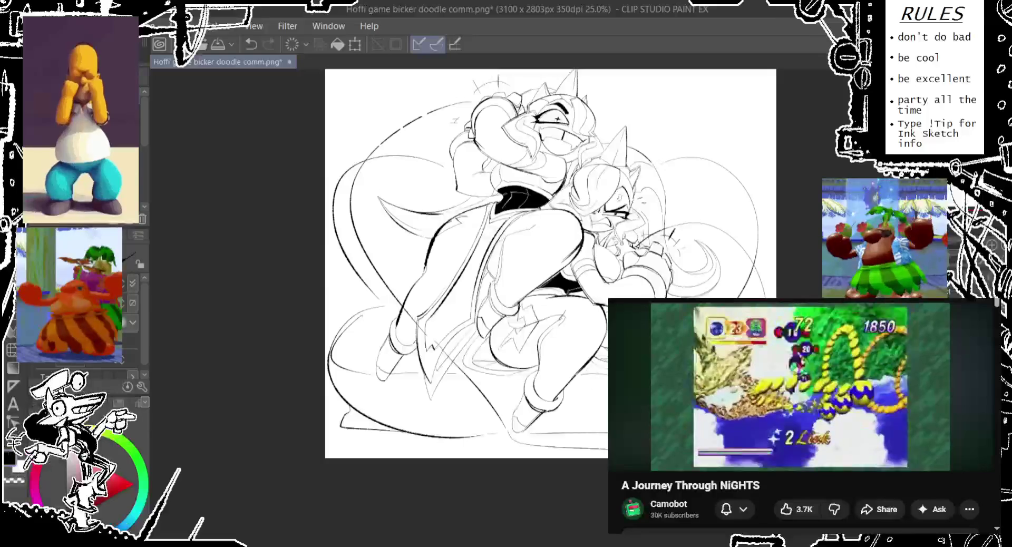
key(ctrl+y)
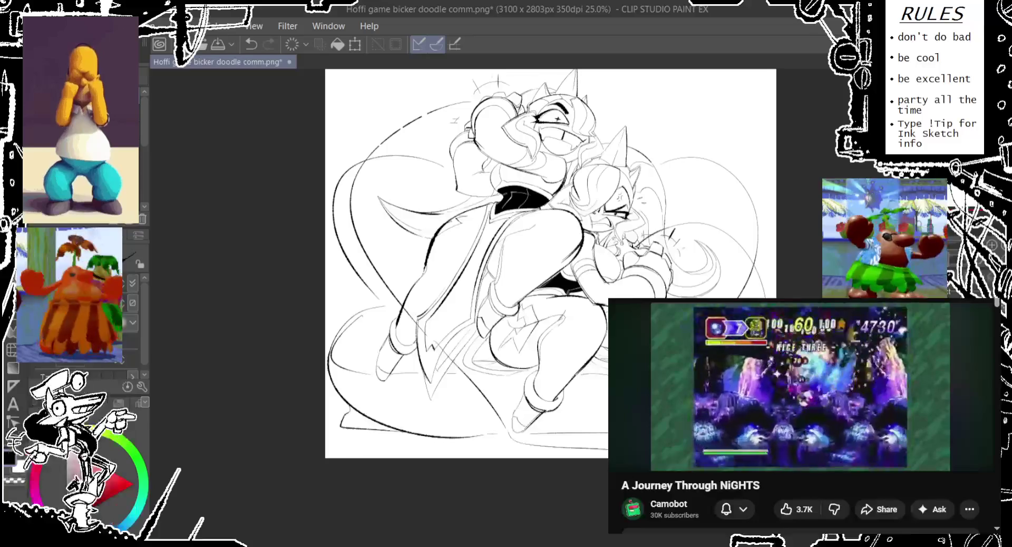
key(ctrl+z)
Step: Ink strokes on the right side of the figures, discarding a short extra stroke
mouse_move(704, 203)
mouse_down()
mouse_move(728, 221)
mouse_move(744, 258)
mouse_up()
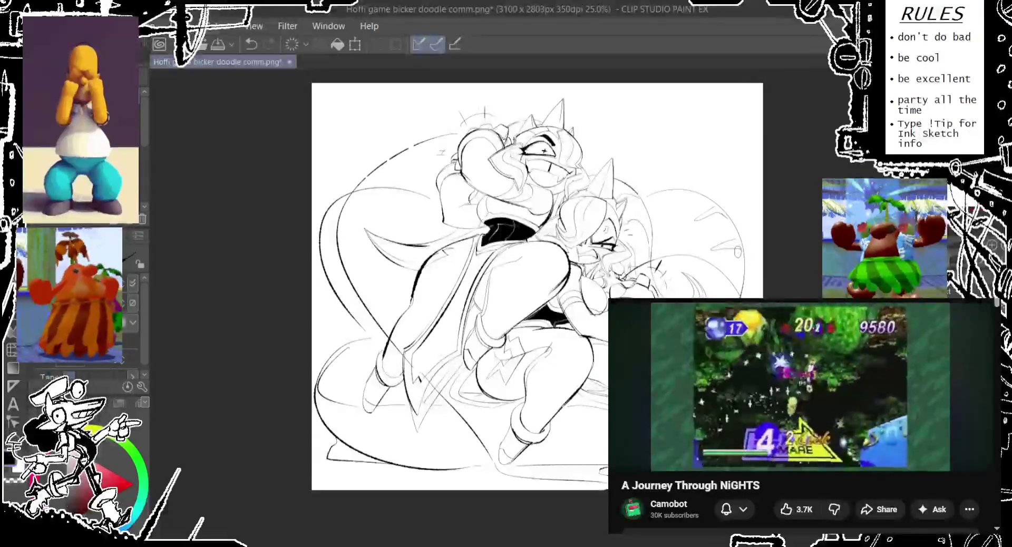
drag(674, 192, 688, 189)
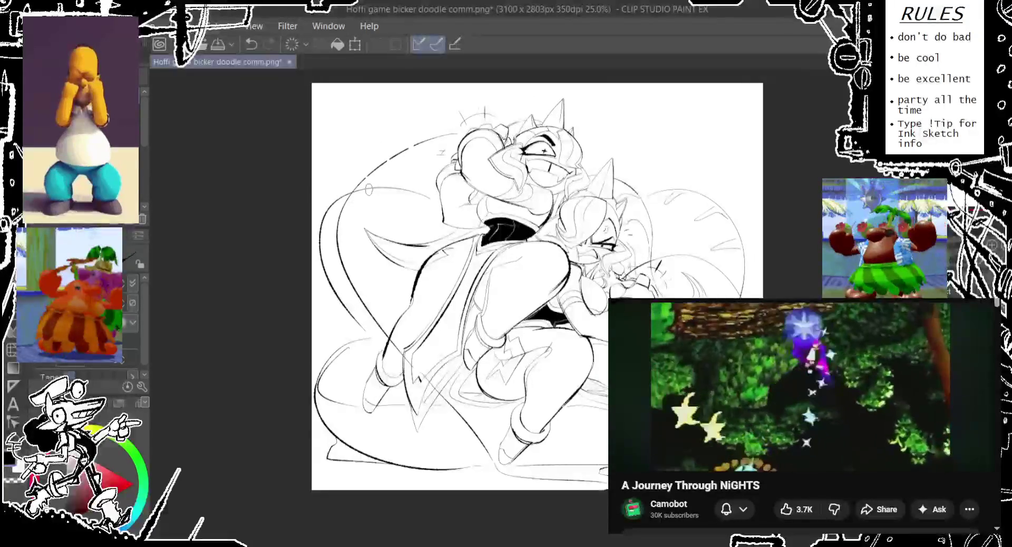
key(ctrl+z)
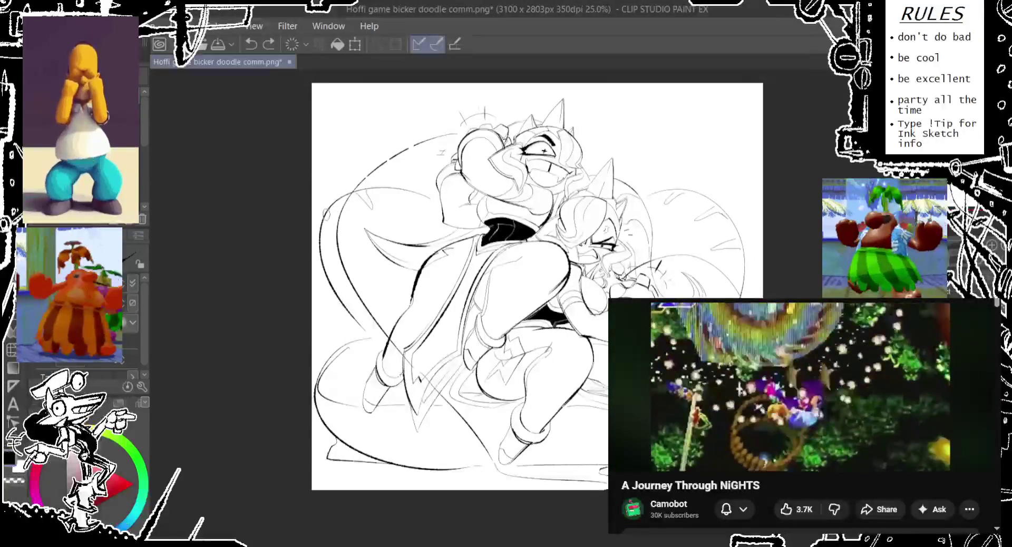
Step: Redraw the lower-left stroke and the loop at the bottom of the drawing
drag(331, 236, 323, 250)
key(ctrl+z)
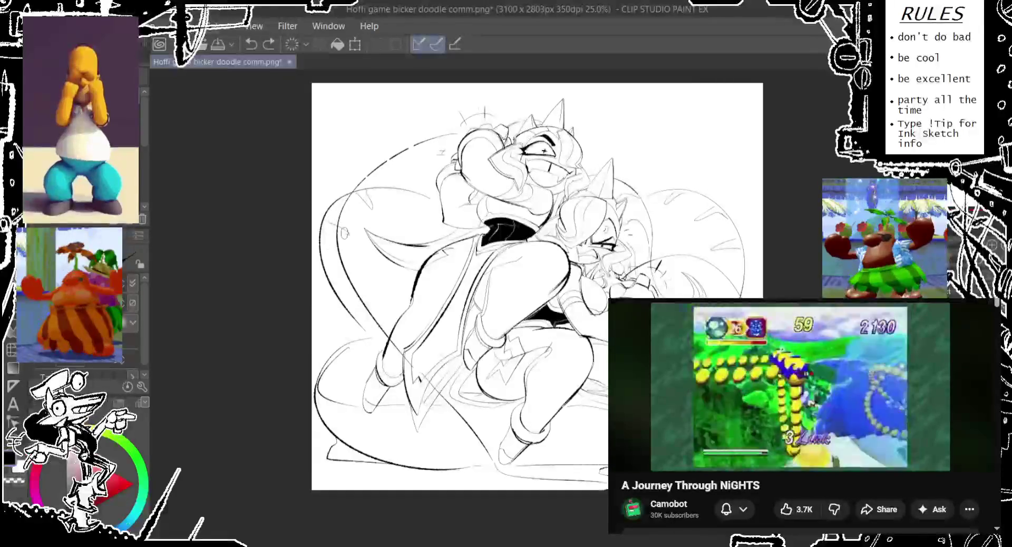
drag(348, 216, 323, 248)
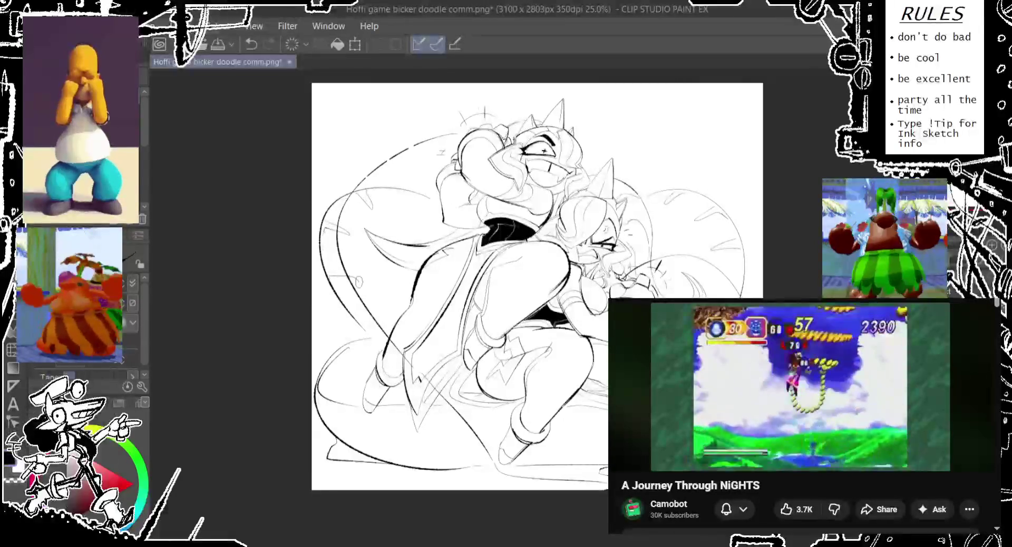
scroll(540, 280, down, 3)
key(ctrl+z)
mouse_move(428, 397)
mouse_down()
mouse_move(422, 406)
mouse_move(472, 405)
mouse_up()
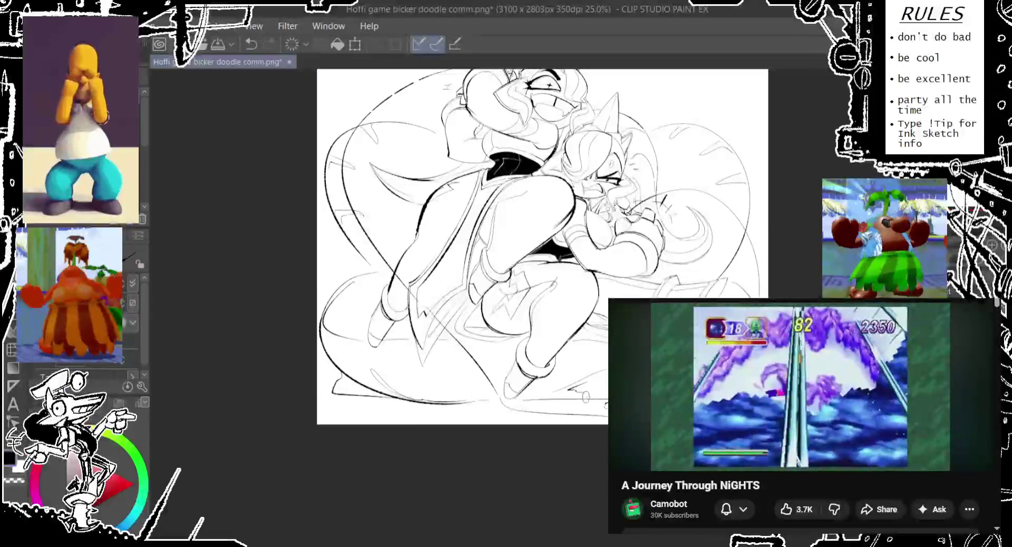
Step: Apply and confirm a Ctrl+T transform on the whole layer
scroll(537, 262, up, 1)
scroll(522, 284, up, 1)
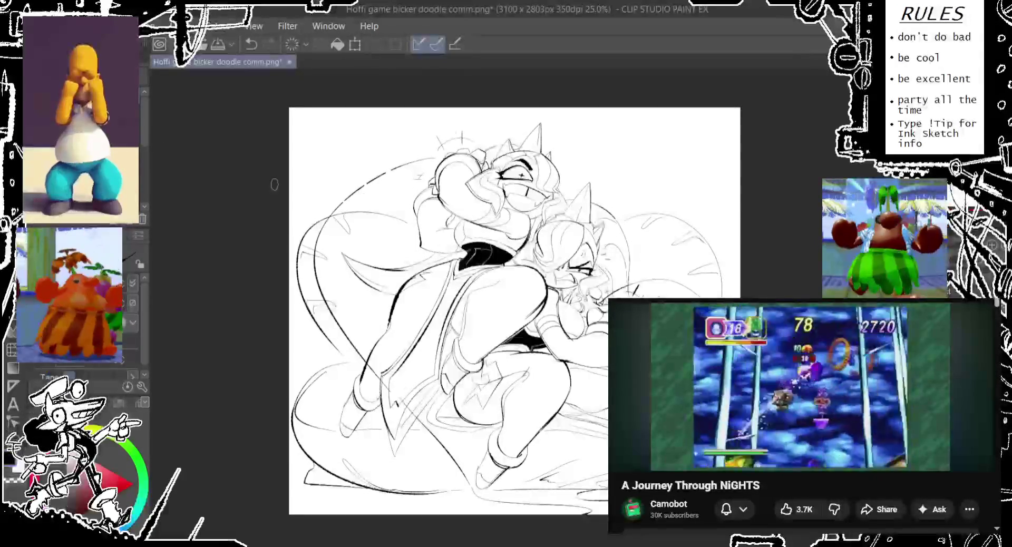
key(ctrl+t)
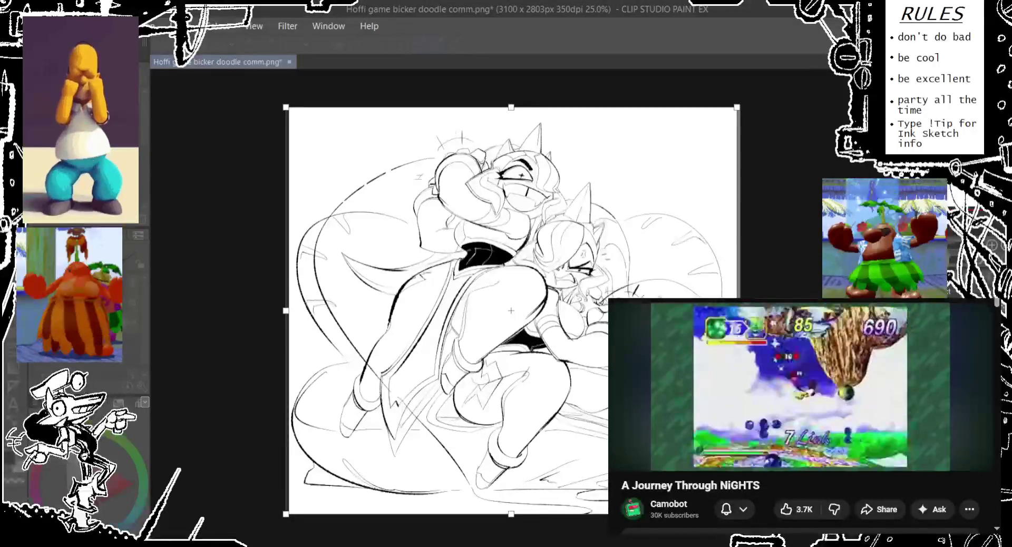
key(Return)
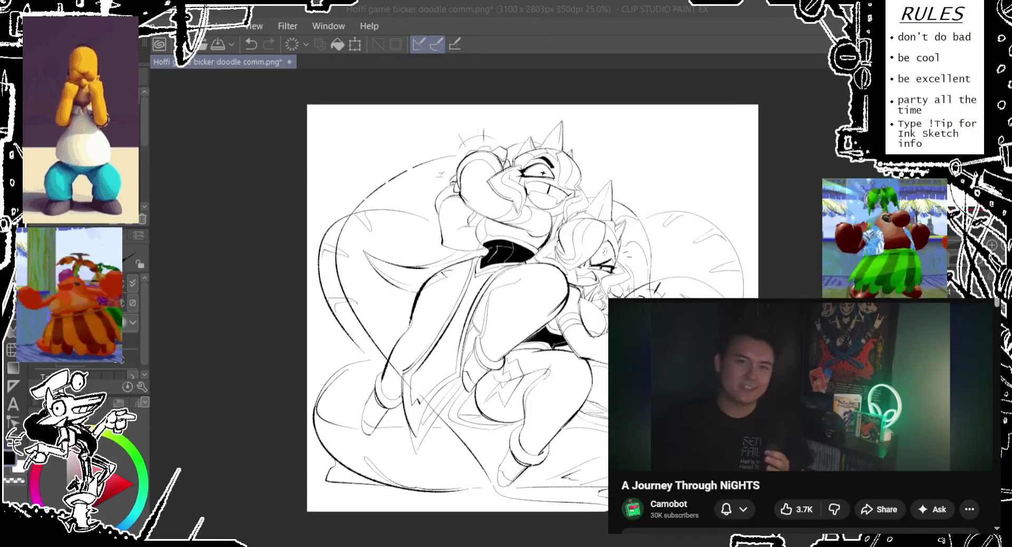
drag(527, 296, 519, 302)
scroll(518, 186, up, 2)
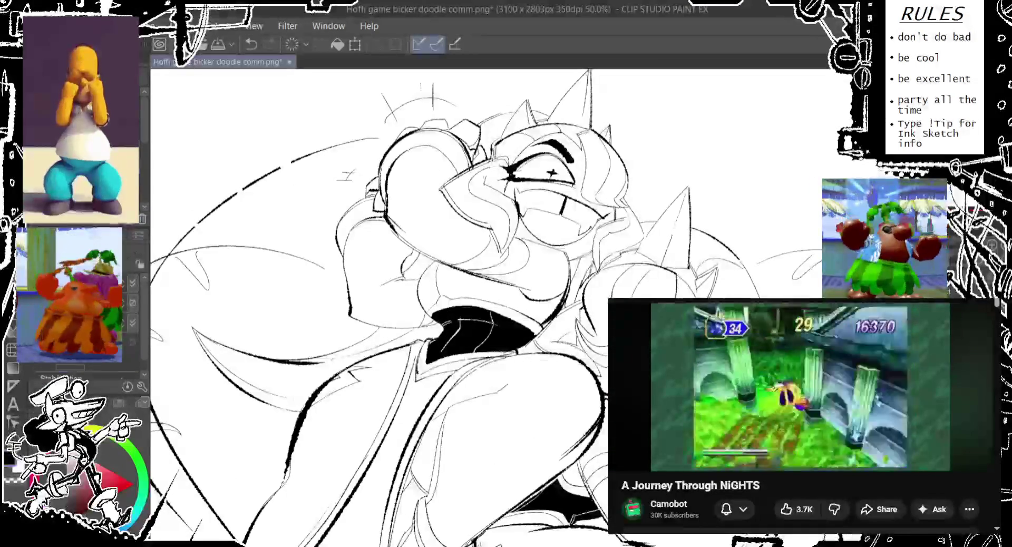
Step: Add a small ink stroke beside the upper character's nose after discarding earlier face marks
key(ctrl+z)
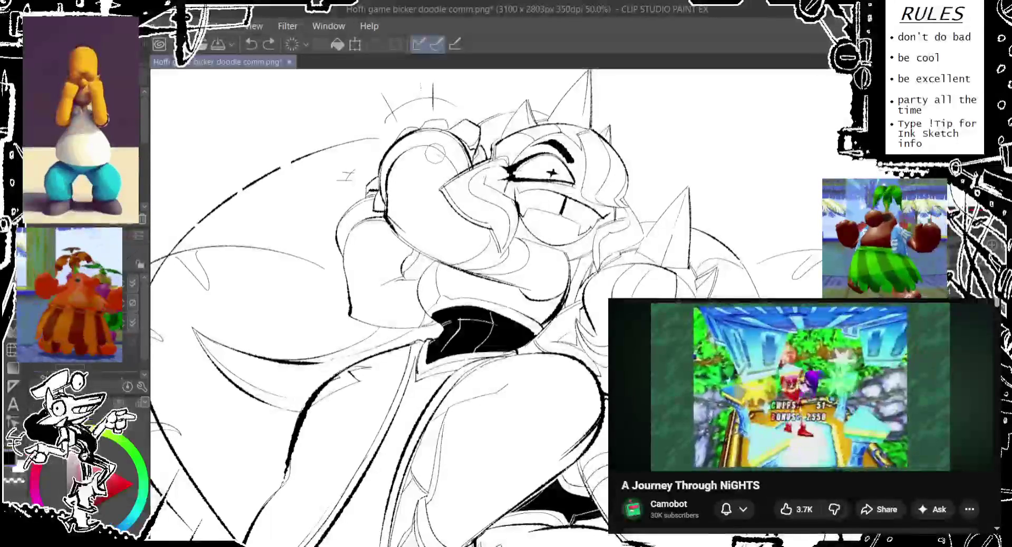
mouse_move(435, 158)
mouse_down()
mouse_move(417, 182)
mouse_move(448, 209)
mouse_move(432, 219)
mouse_move(446, 219)
mouse_up()
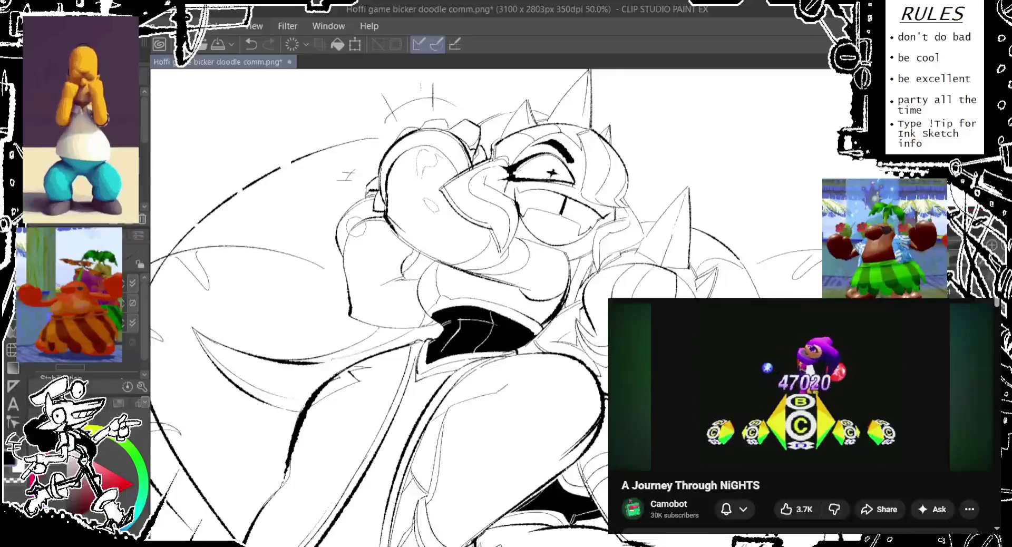
key(ctrl+z)
key(ctrl+z)
key(ctrl+z)
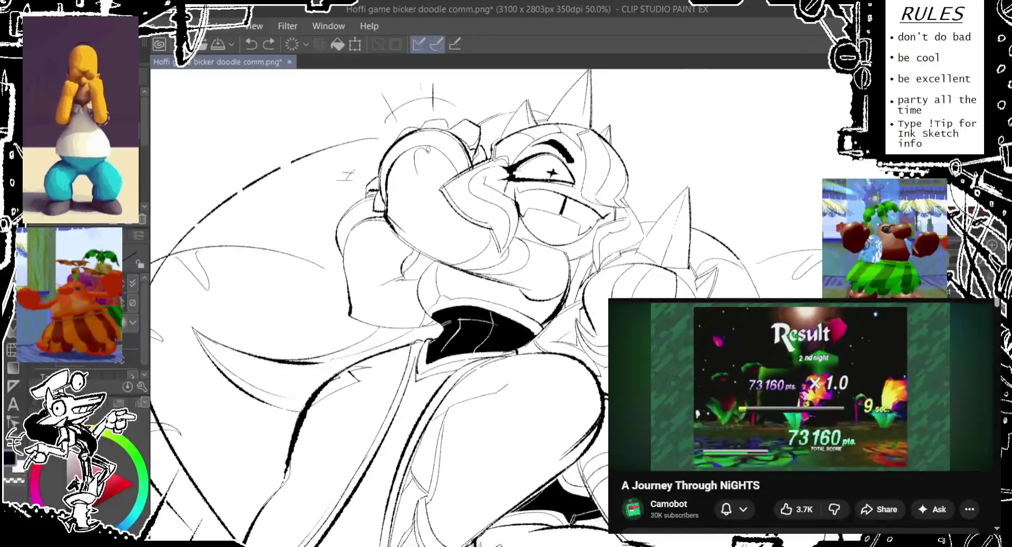
key(ctrl+z)
key(ctrl+z)
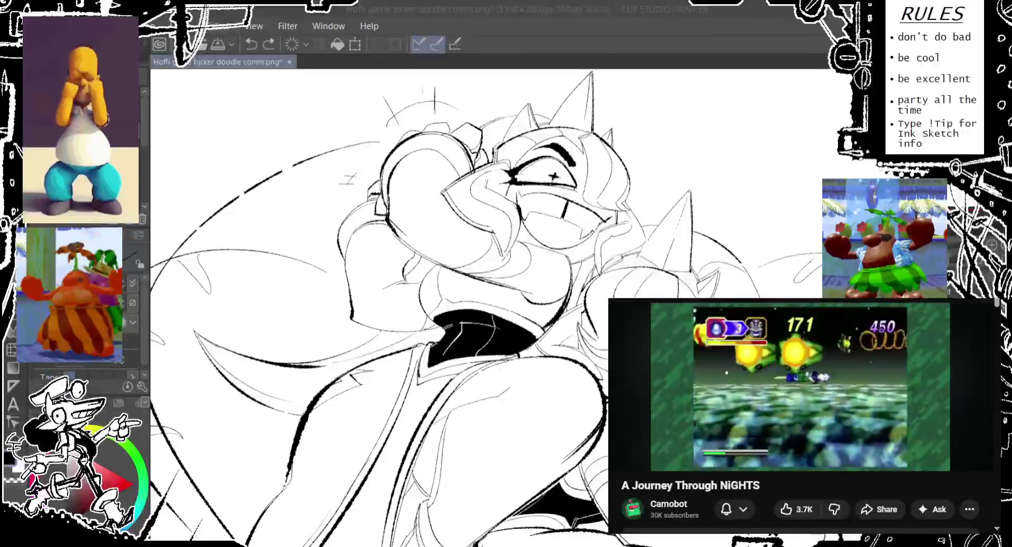
drag(423, 237, 424, 240)
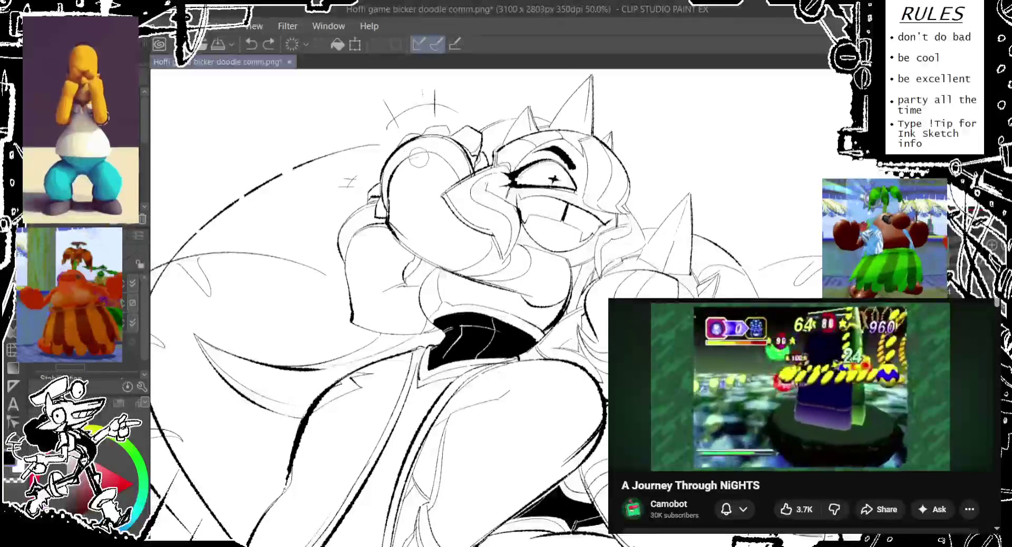
drag(431, 164, 448, 170)
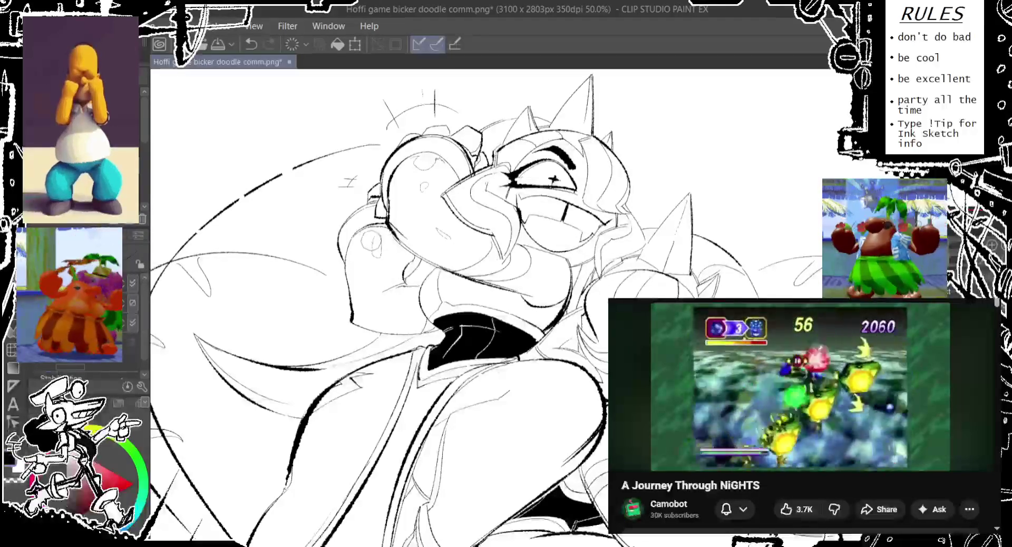
mouse_move(505, 428)
mouse_down()
mouse_move(488, 315)
mouse_move(546, 263)
mouse_up()
drag(571, 327, 629, 284)
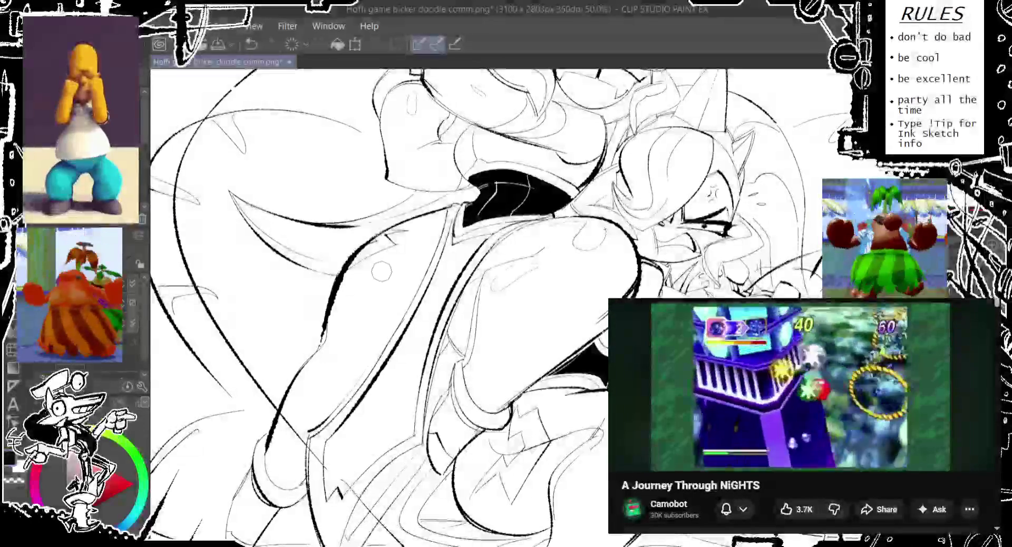
Step: Add small ink strokes on the arm and redraw a small circle lower on the leg
drag(380, 271, 401, 210)
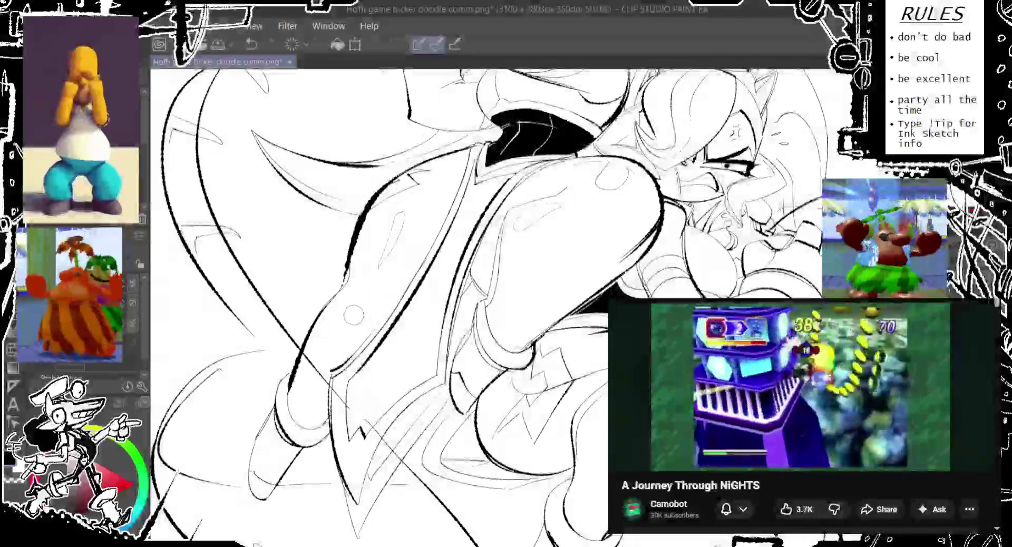
drag(346, 326, 389, 291)
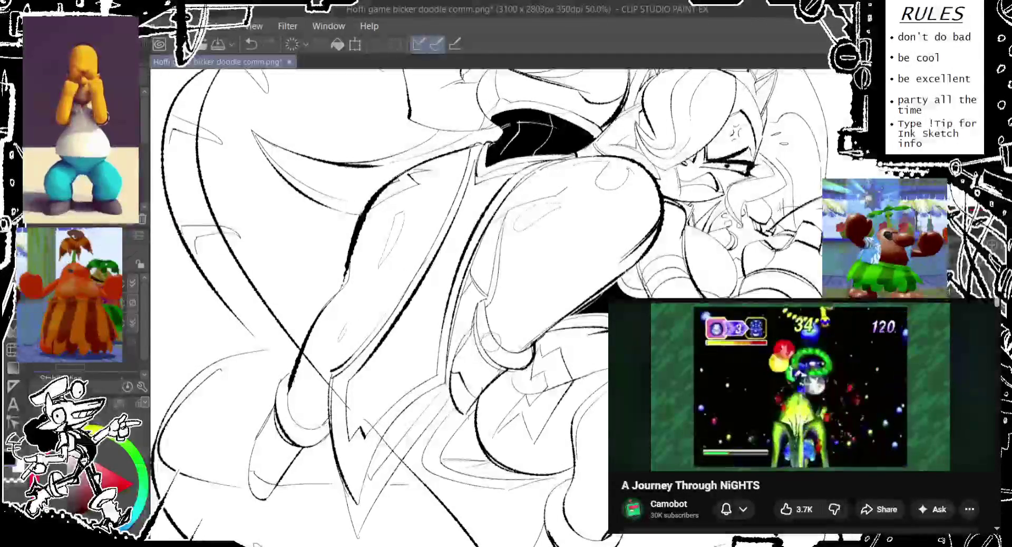
drag(483, 345, 509, 369)
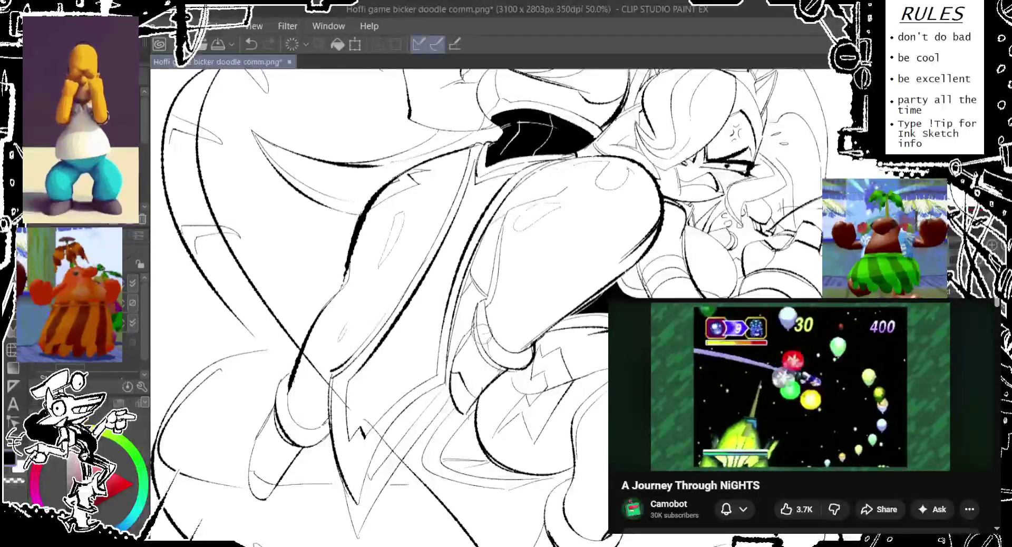
key(ctrl+z)
key(ctrl+z)
drag(260, 442, 277, 446)
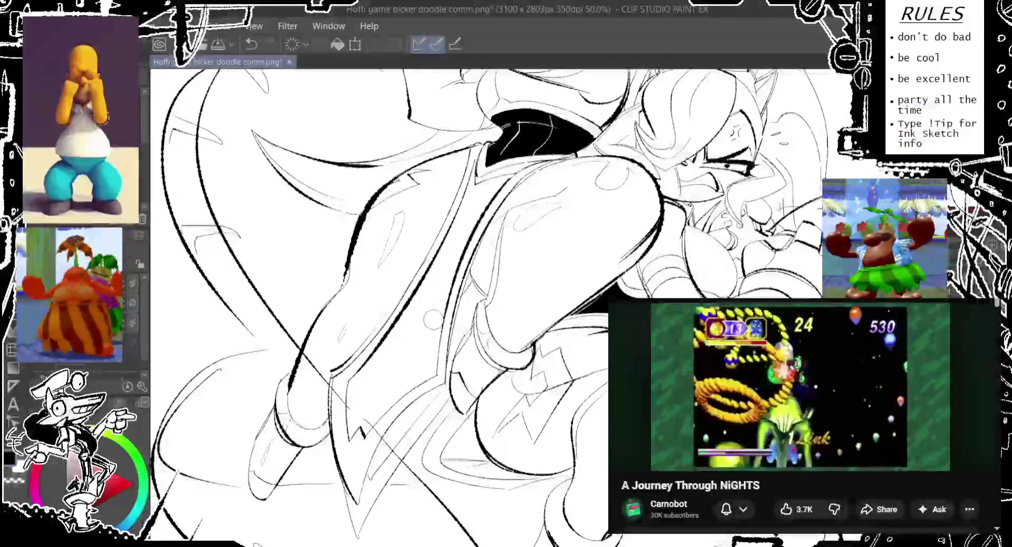
Step: Draw a small circle detail on the arm, undoing and redrawing it
drag(422, 263, 389, 277)
drag(390, 332, 393, 333)
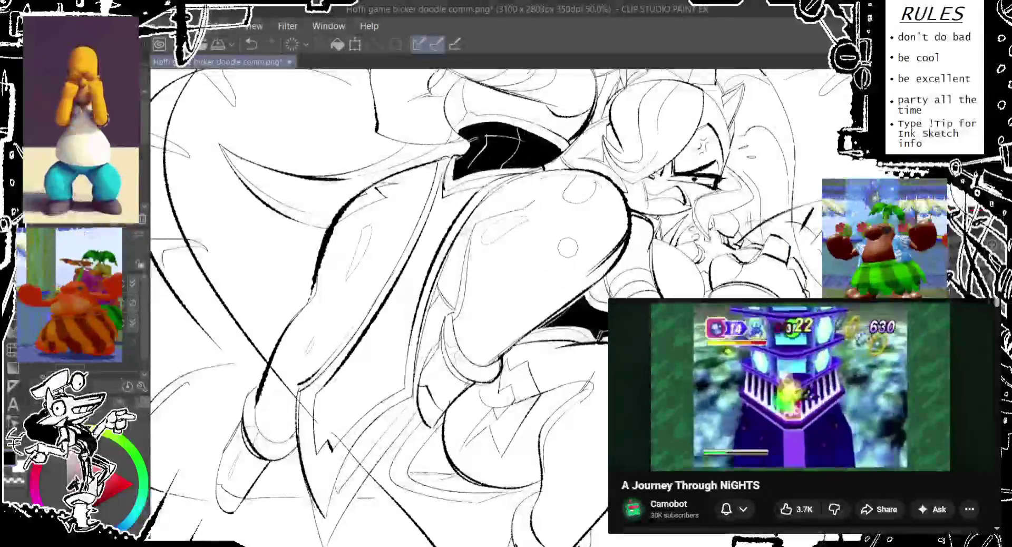
drag(422, 264, 380, 277)
key(ctrl+z)
drag(490, 284, 498, 287)
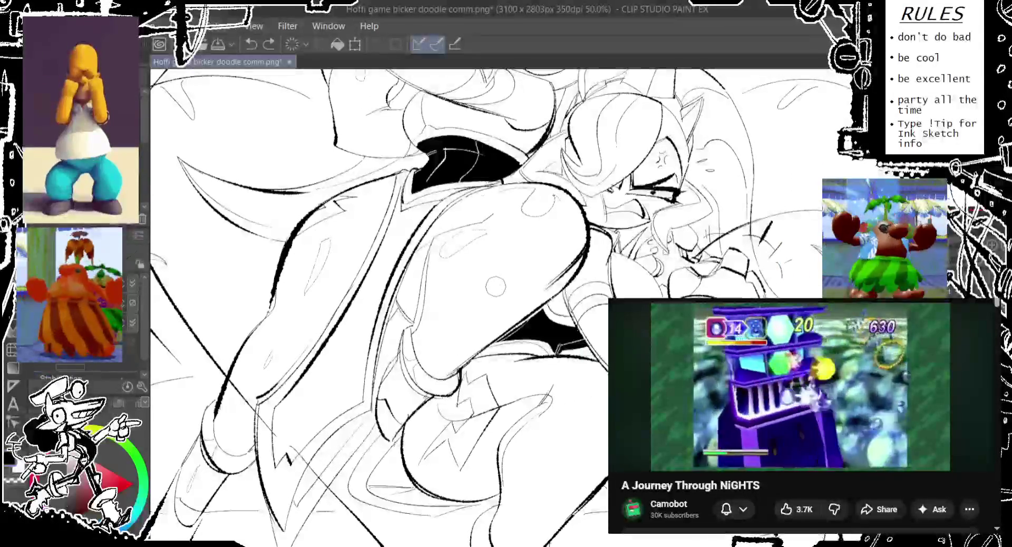
key(ctrl+z)
drag(507, 301, 514, 297)
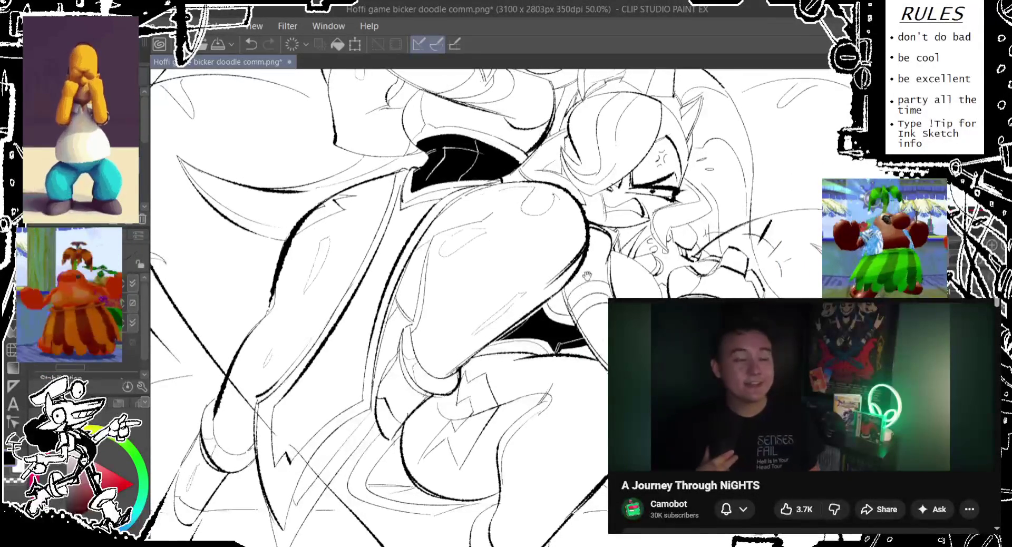
scroll(527, 353, down, 2)
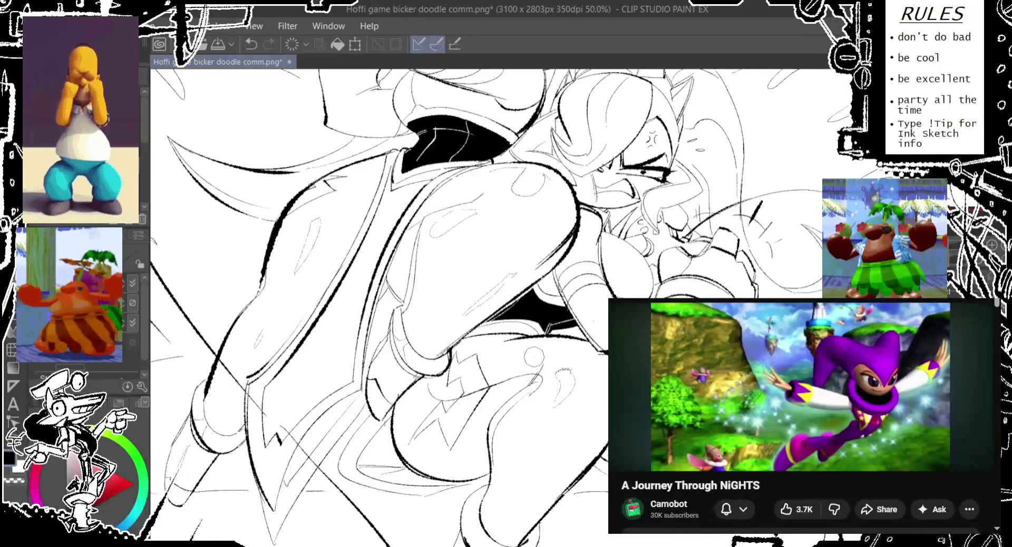
Step: Take back the latest ink strokes on the legs while checking legs and face
key(ctrl+z)
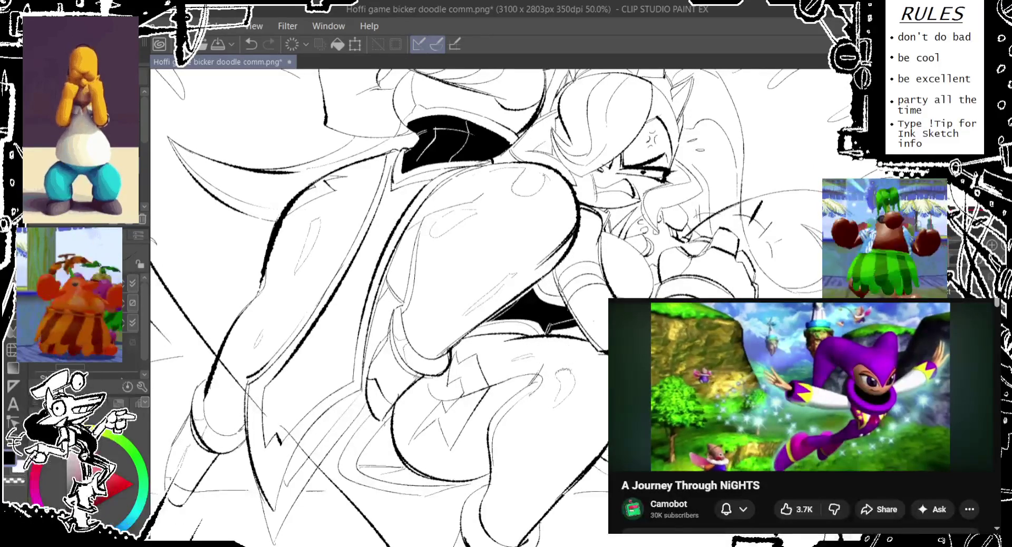
key(ctrl+y)
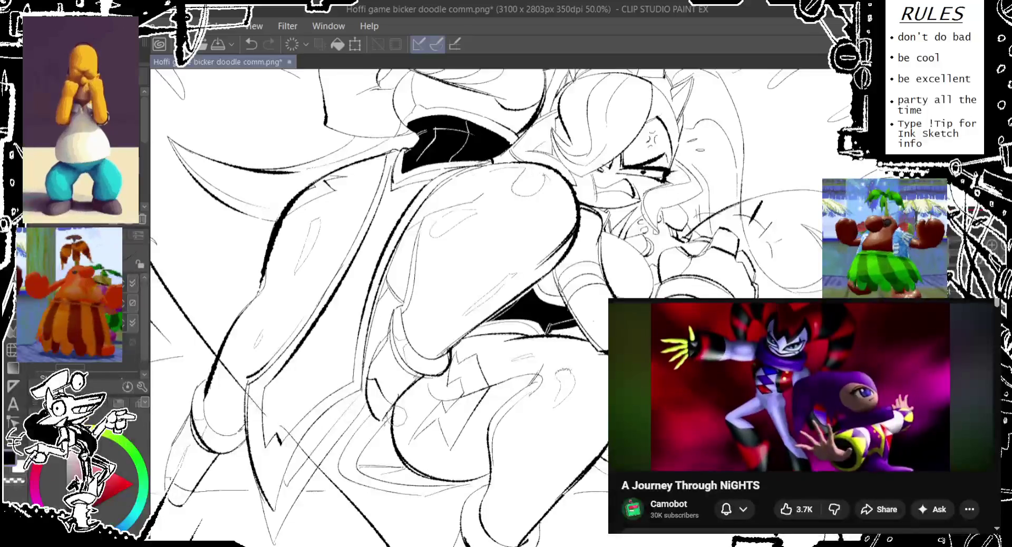
scroll(553, 329, down, 3)
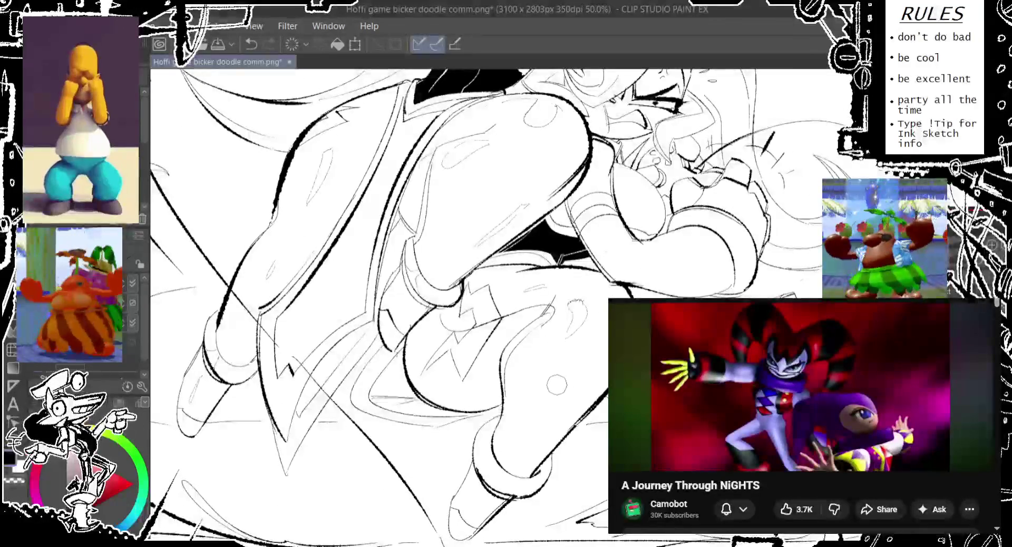
scroll(552, 329, down, 2)
key(ctrl+z)
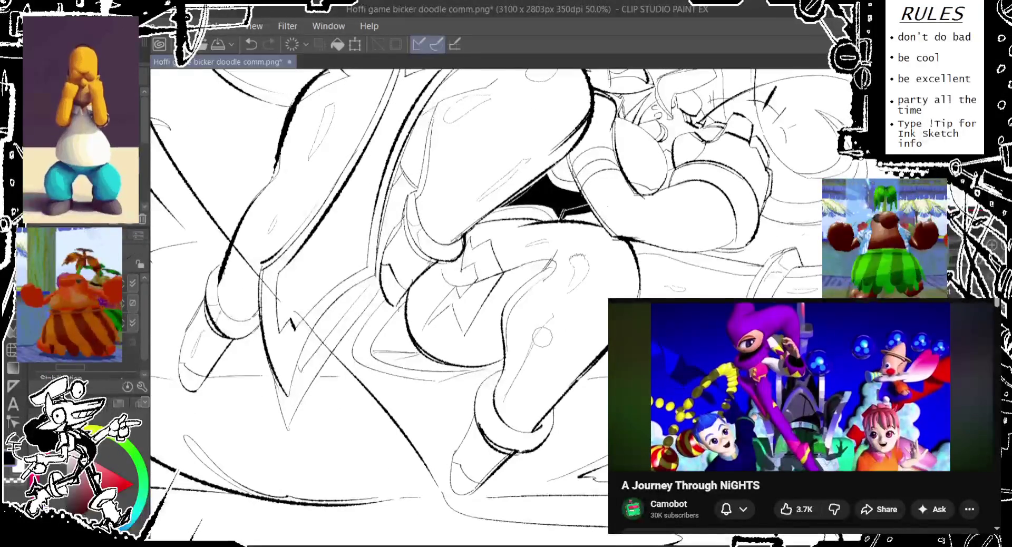
scroll(380, 305, up, 5)
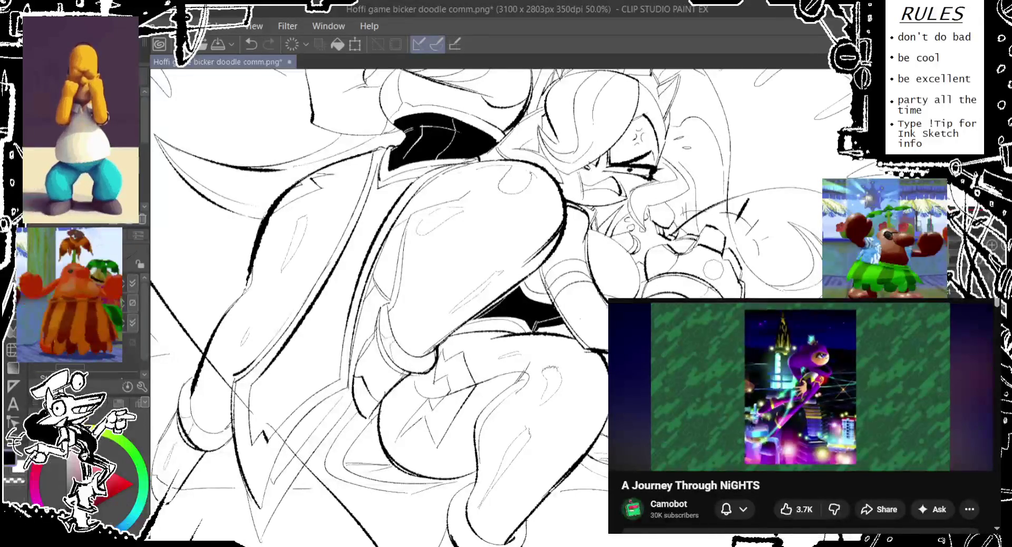
key(ctrl+z)
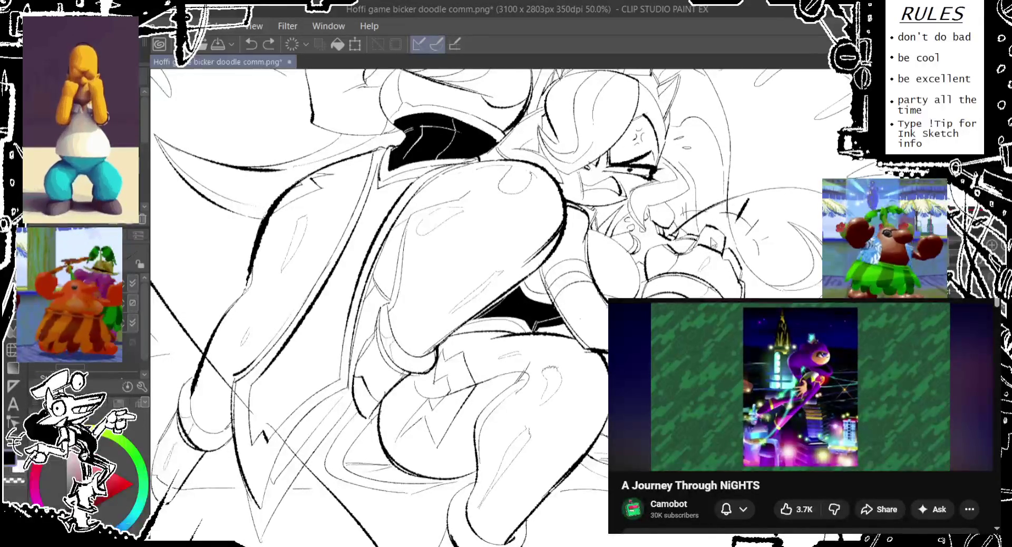
scroll(686, 243, up, 2)
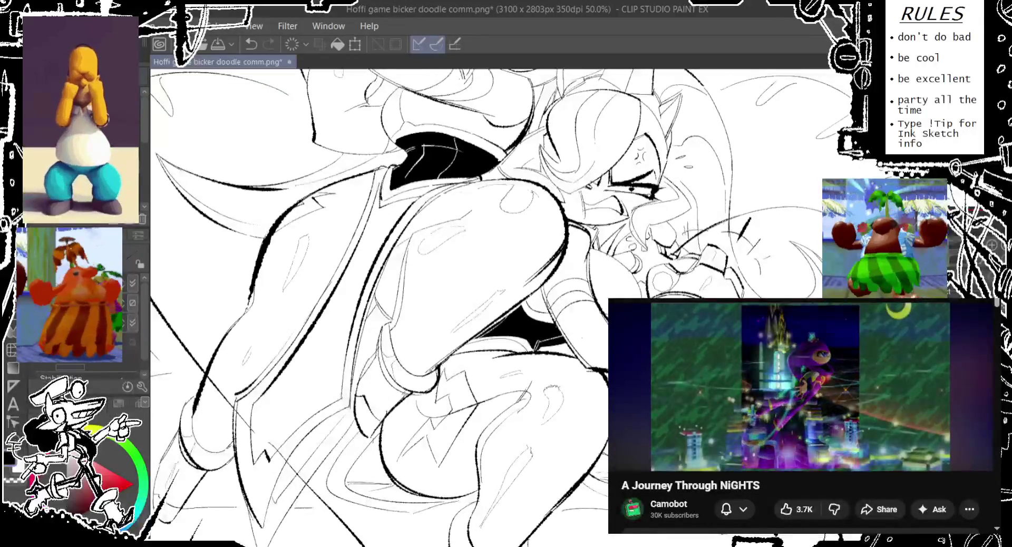
scroll(505, 92, up, 5)
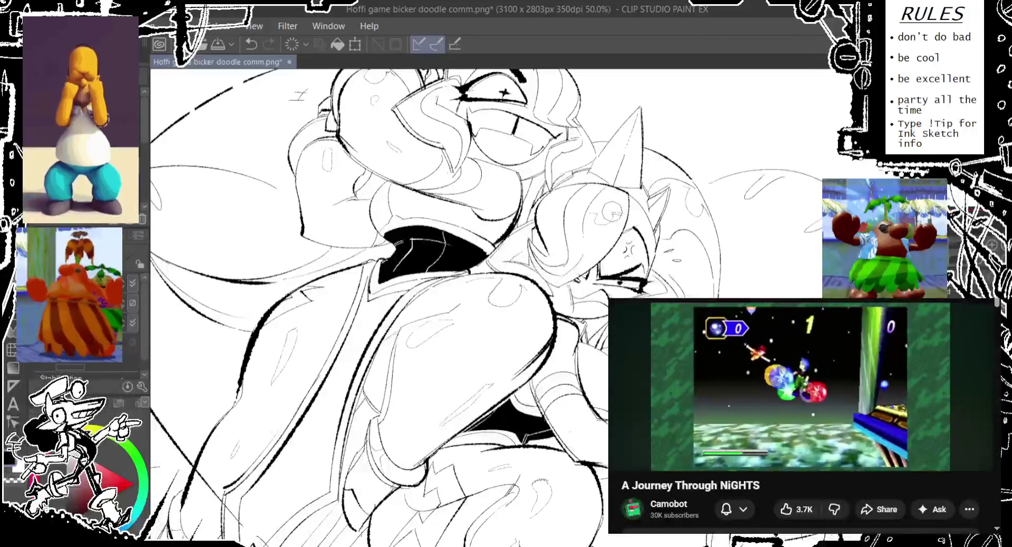
Step: Centre the upper character's face and remove a stray ink mark and small circle
drag(380, 263, 366, 324)
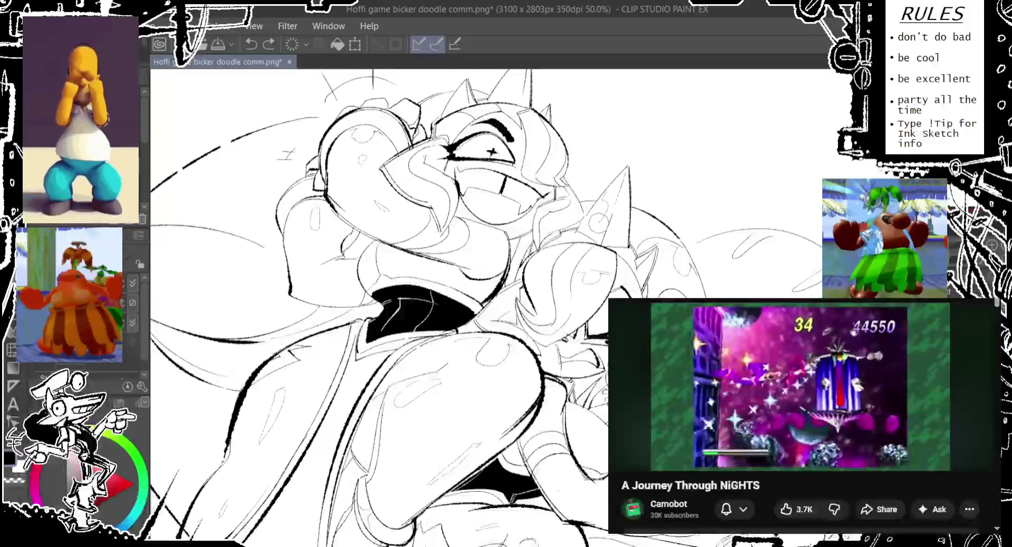
drag(574, 224, 587, 258)
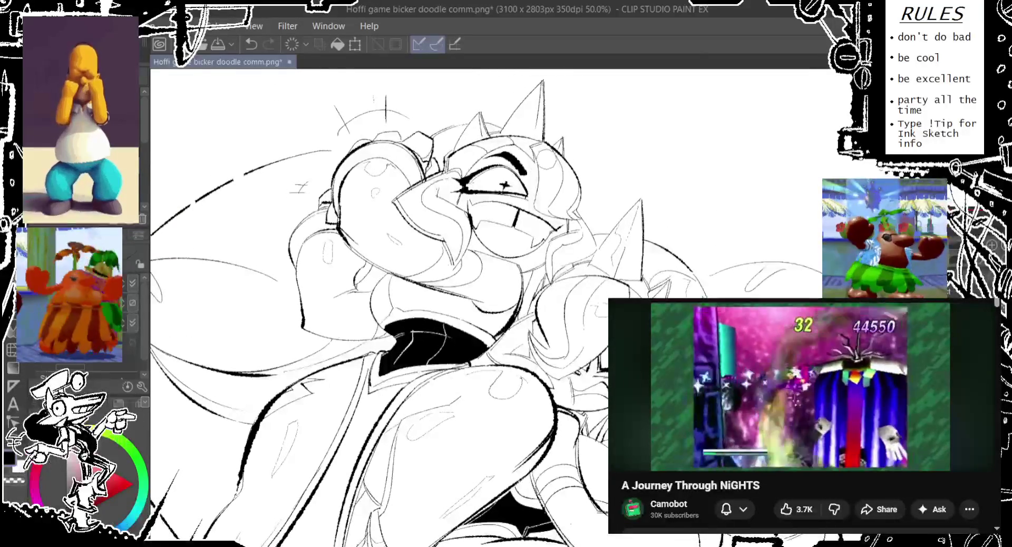
key(ctrl+z)
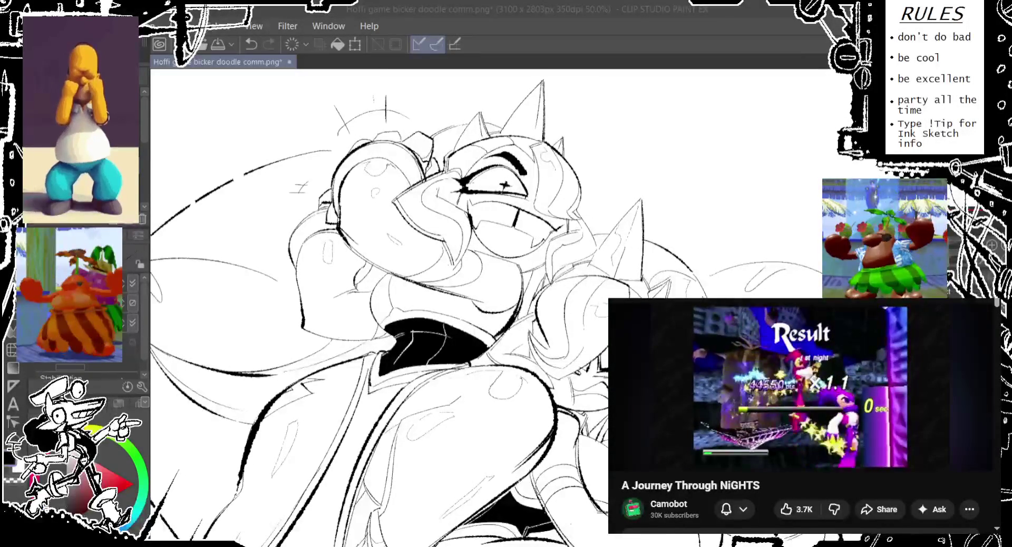
key(ctrl+z)
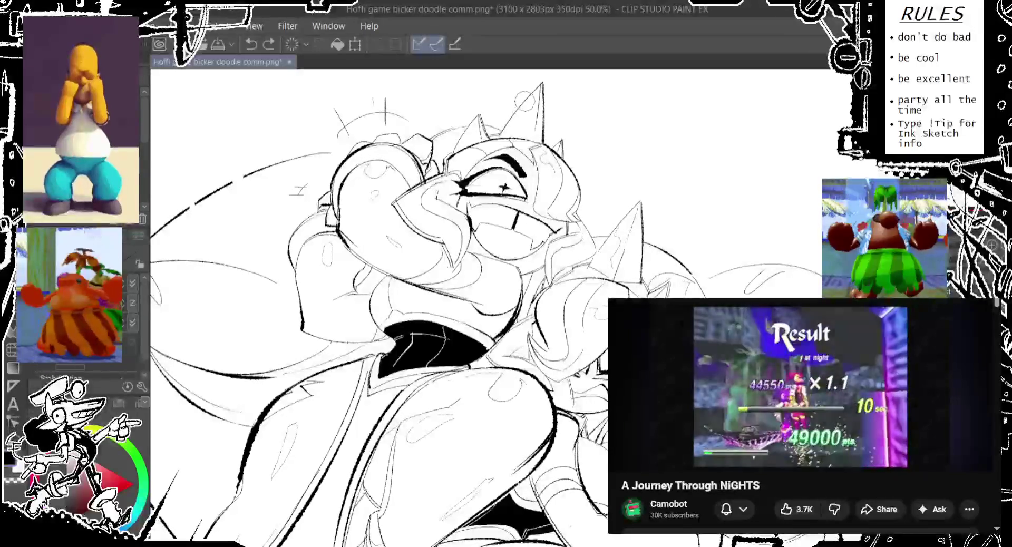
key(ctrl+y)
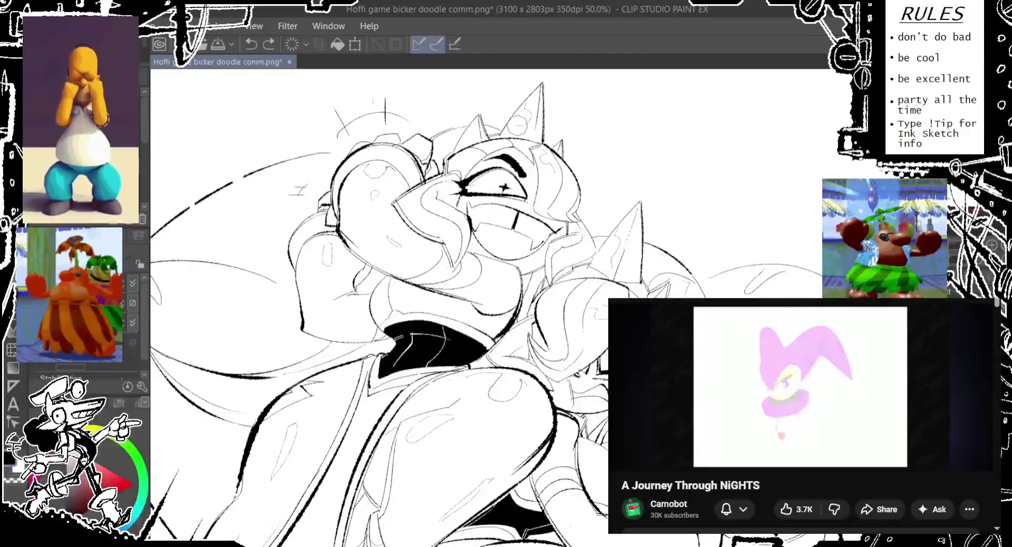
Step: Draw a short ink stroke on the head line art
drag(422, 264, 448, 255)
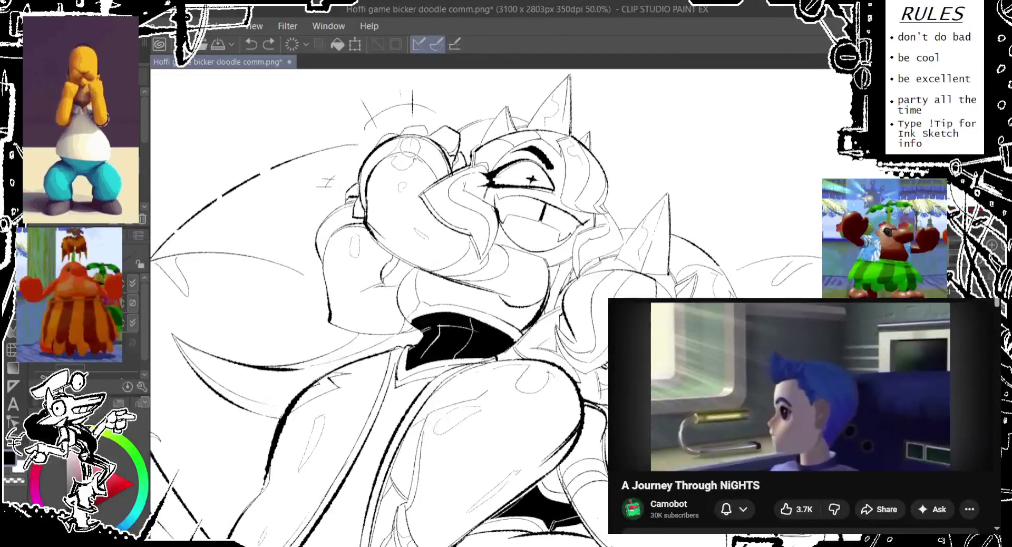
scroll(431, 225, down, 5)
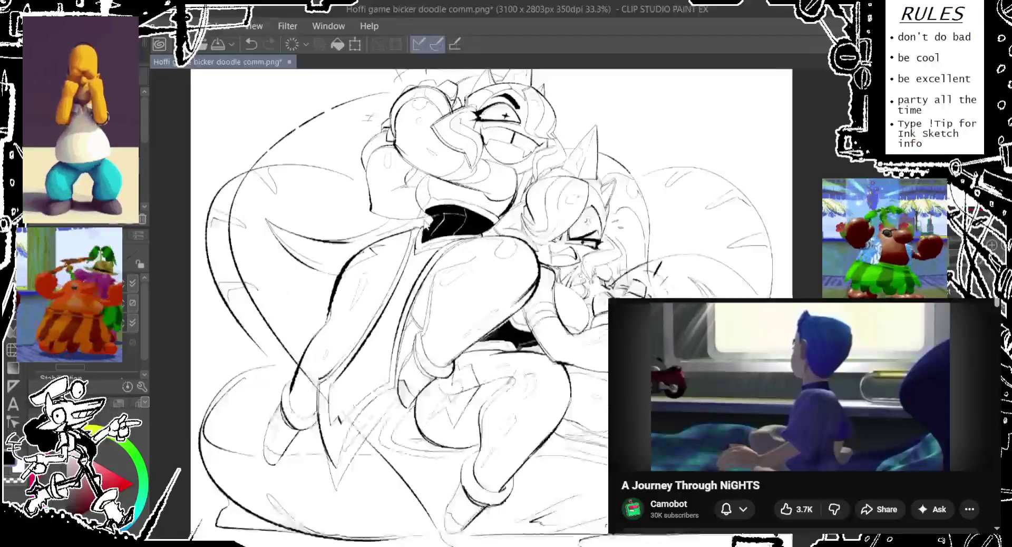
scroll(431, 223, up, 1)
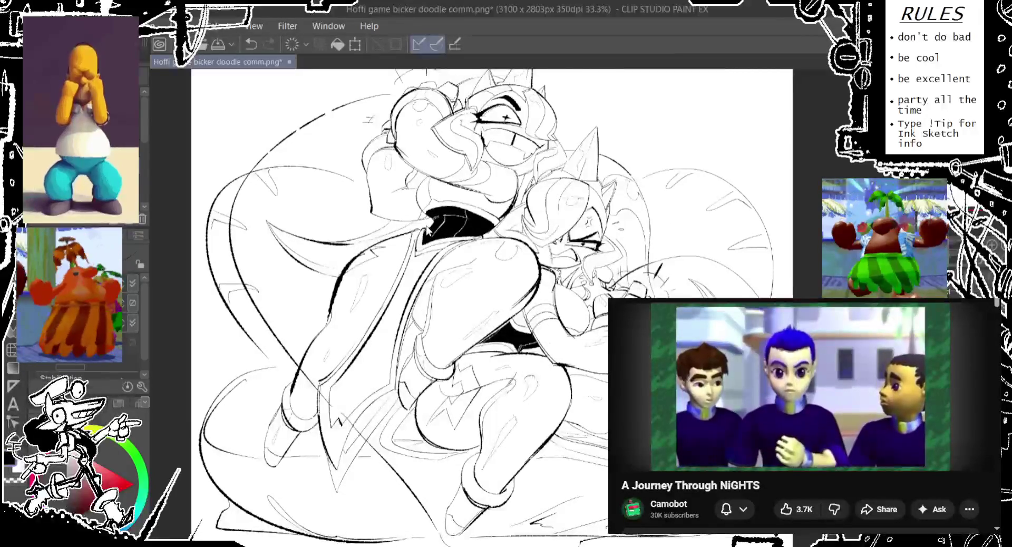
scroll(568, 300, up, 1)
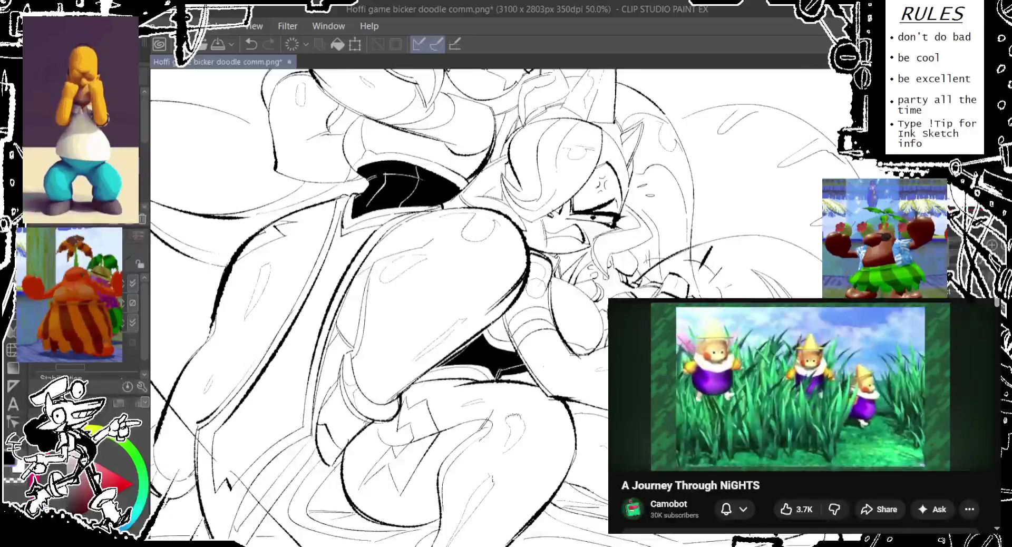
drag(533, 252, 557, 293)
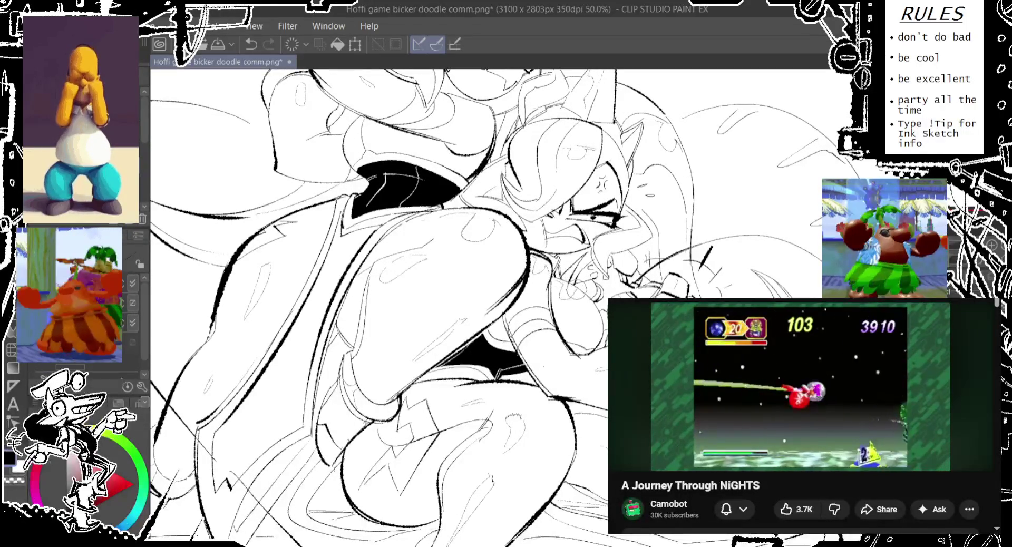
Step: Rotate the view, retry the short stroke, and finally discard it
drag(475, 264, 511, 363)
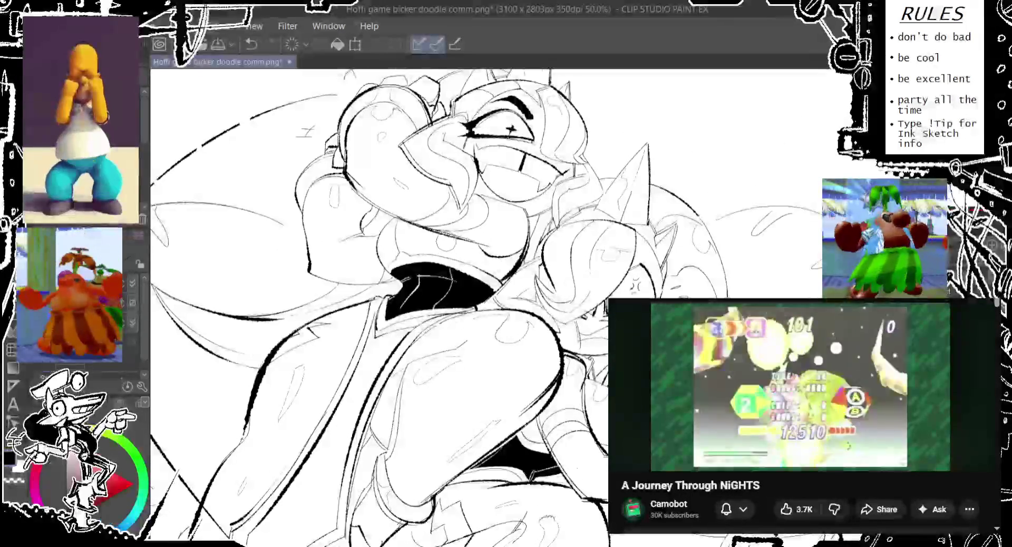
key(ctrl+z)
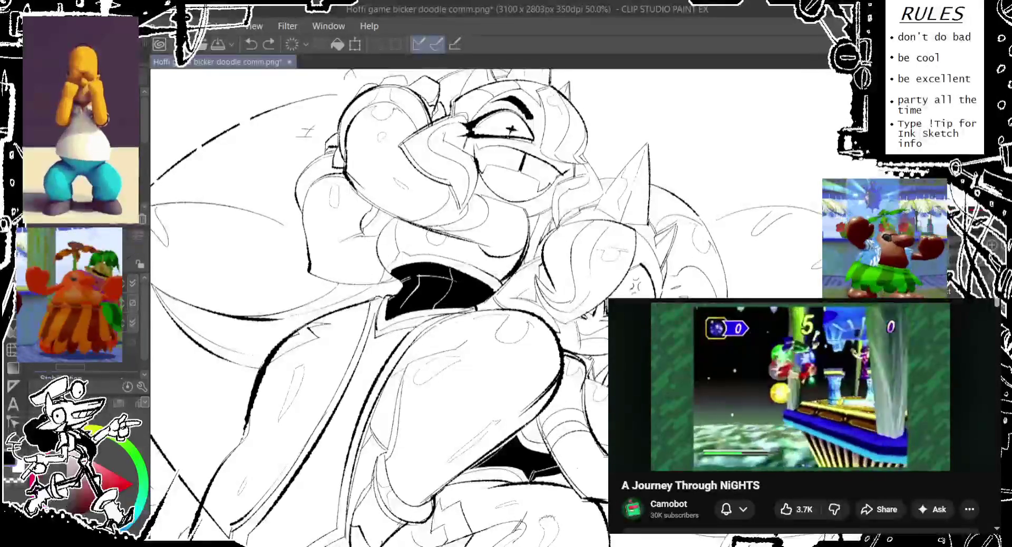
key(ctrl+y)
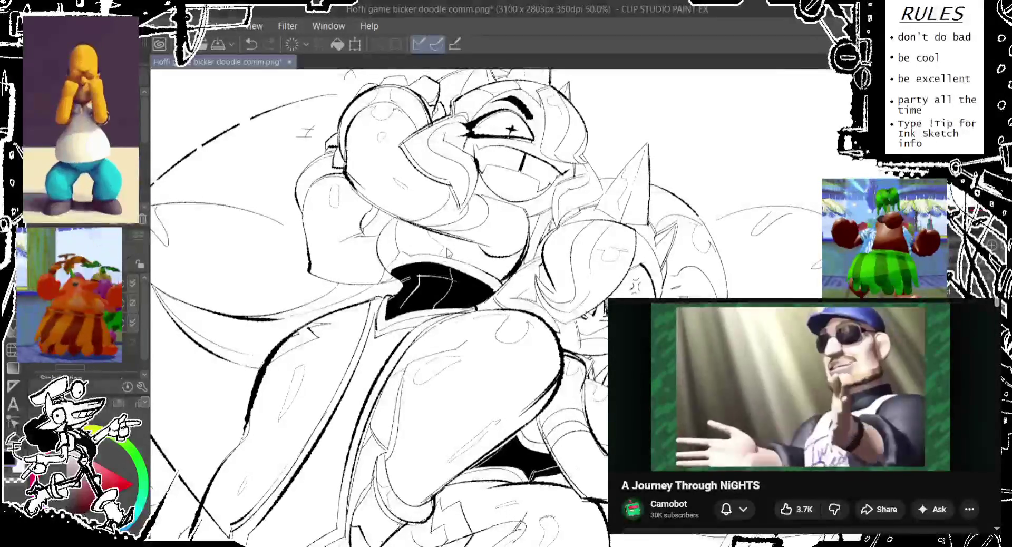
key(ctrl+z)
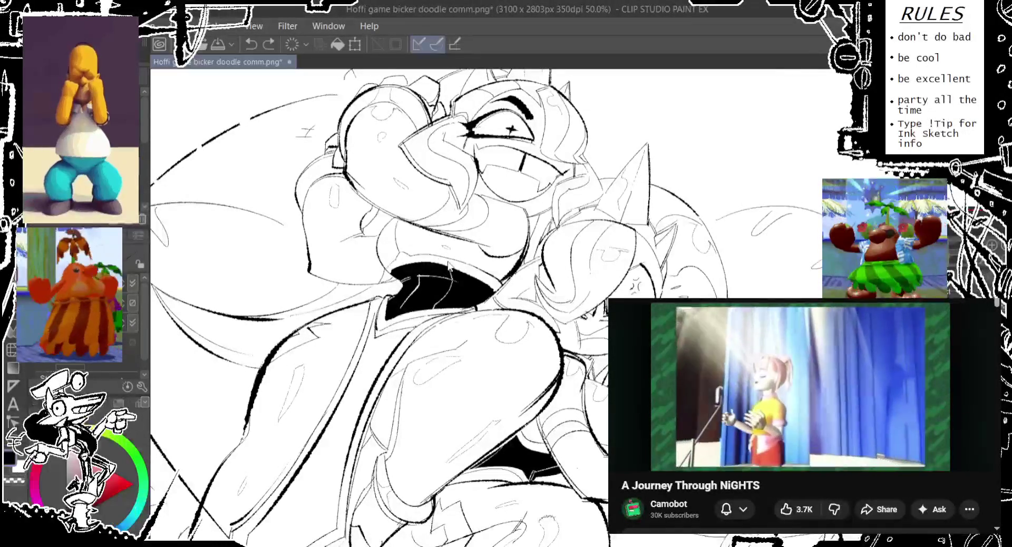
drag(430, 264, 448, 252)
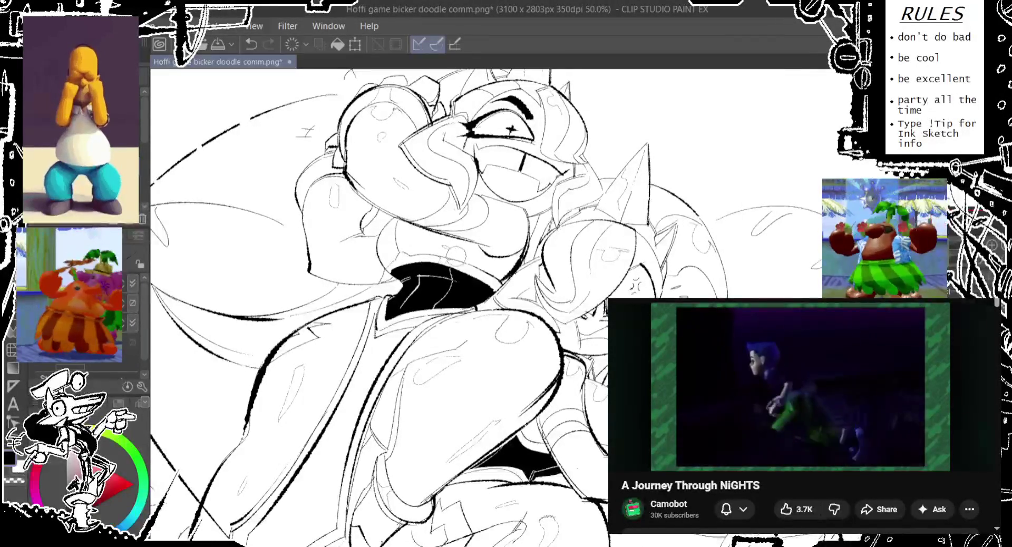
key(ctrl+z)
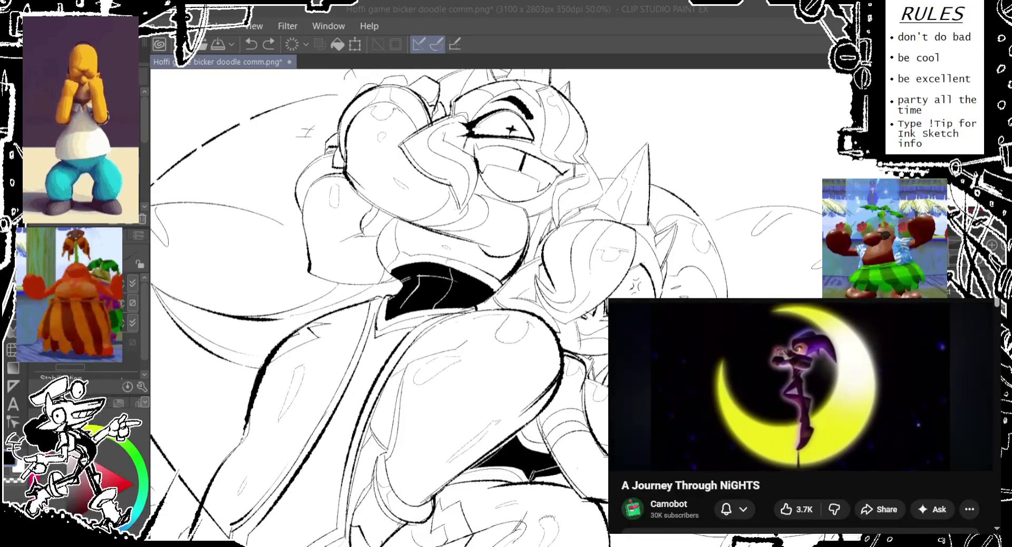
key(ctrl+z)
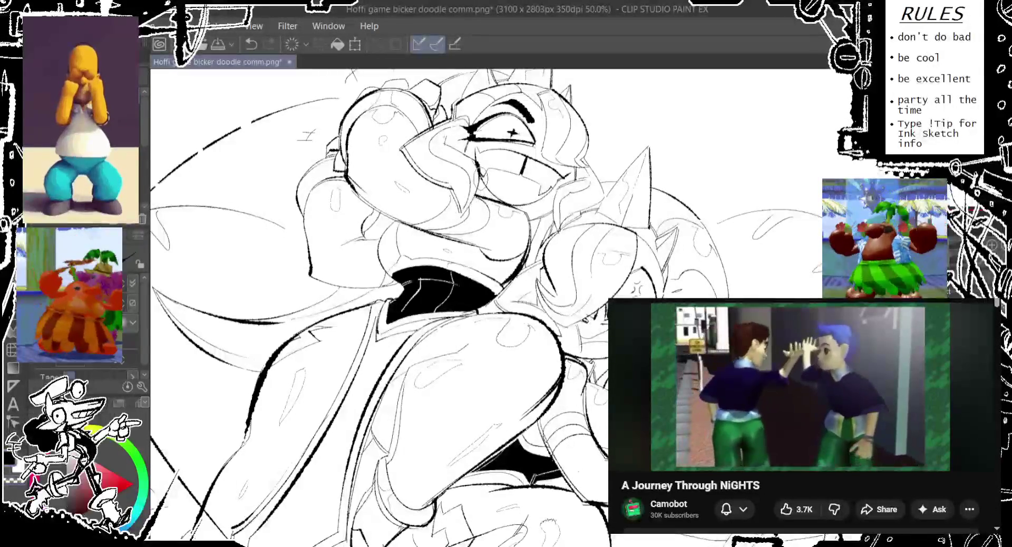
scroll(380, 305, up, 2)
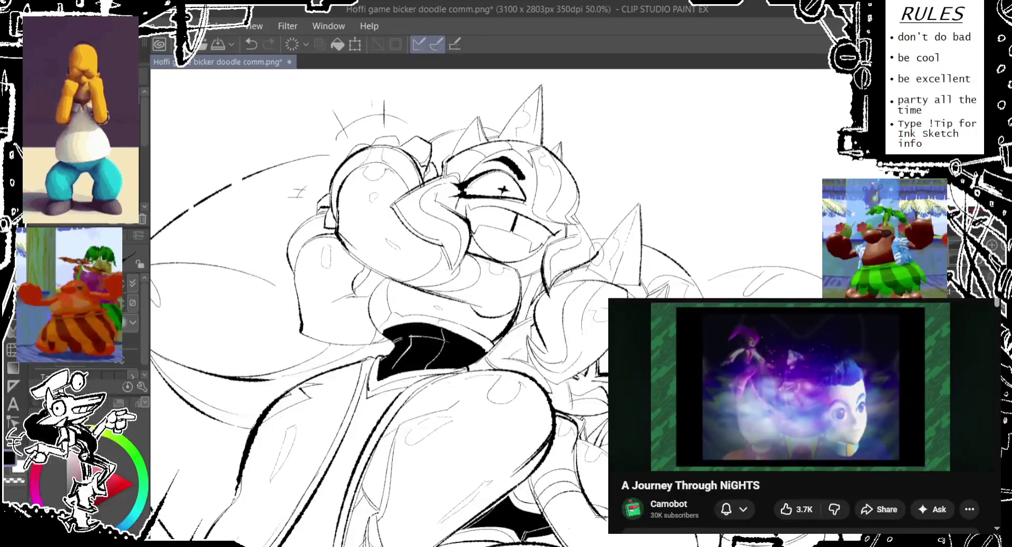
Step: Add a small curl and an adjacent stroke, keep both, and zoom out to 25%
drag(585, 232, 574, 215)
drag(596, 255, 579, 218)
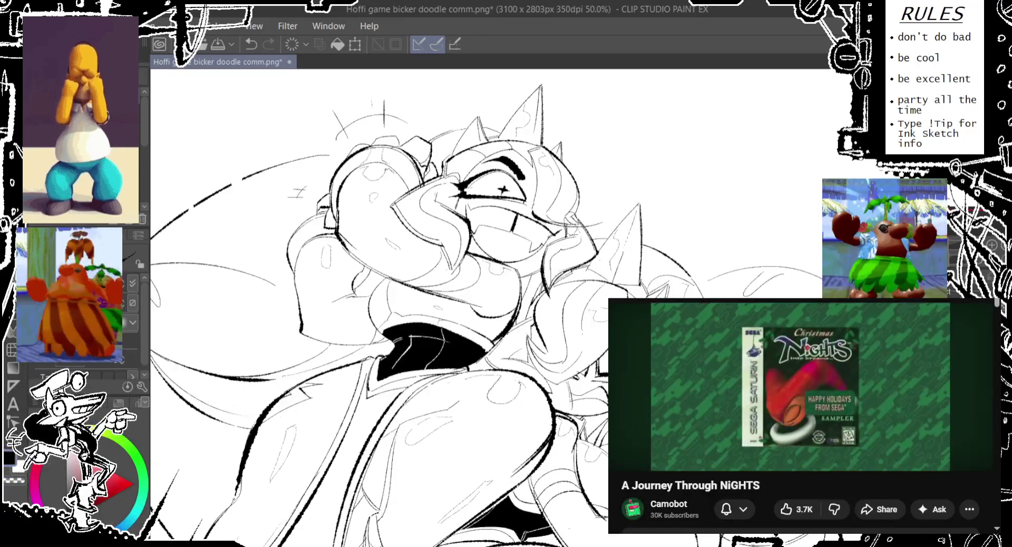
key(ctrl+z)
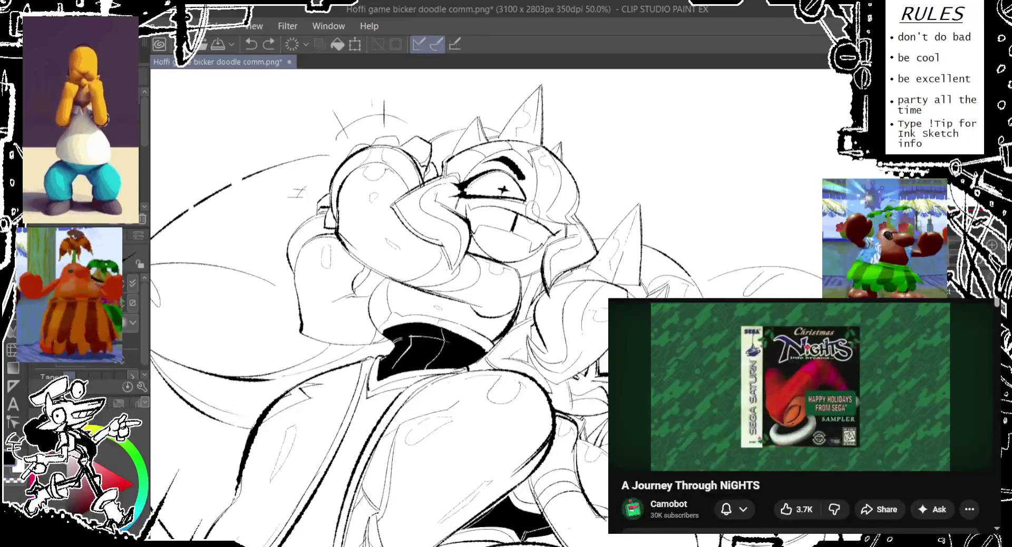
key(ctrl+y)
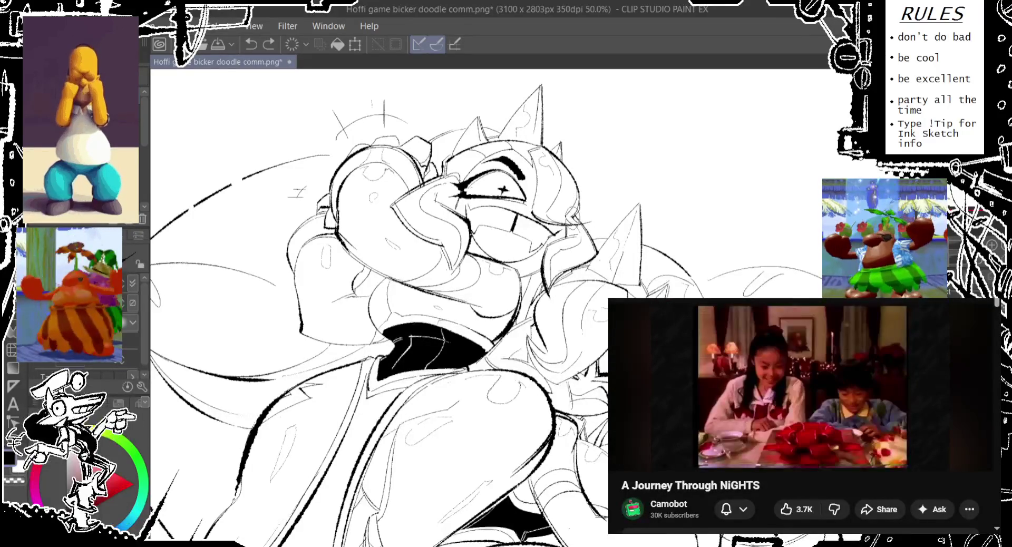
key(ctrl+z)
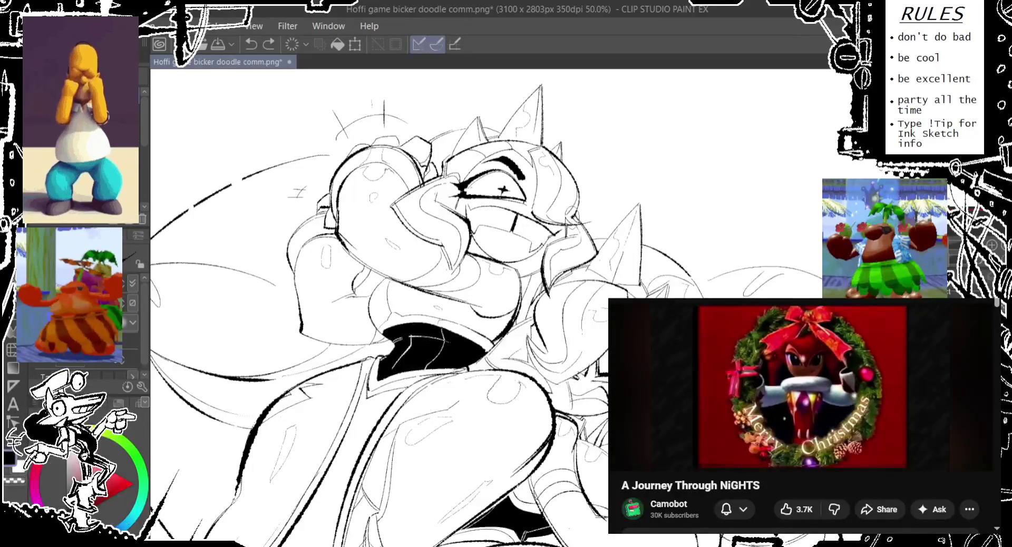
key(ctrl+y)
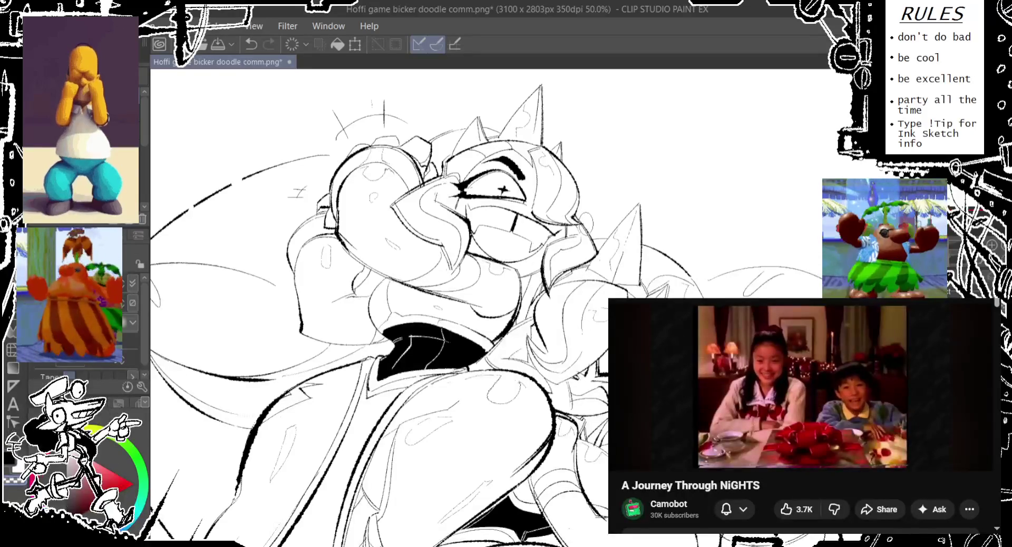
key(ctrl+minus)
key(ctrl+minus)
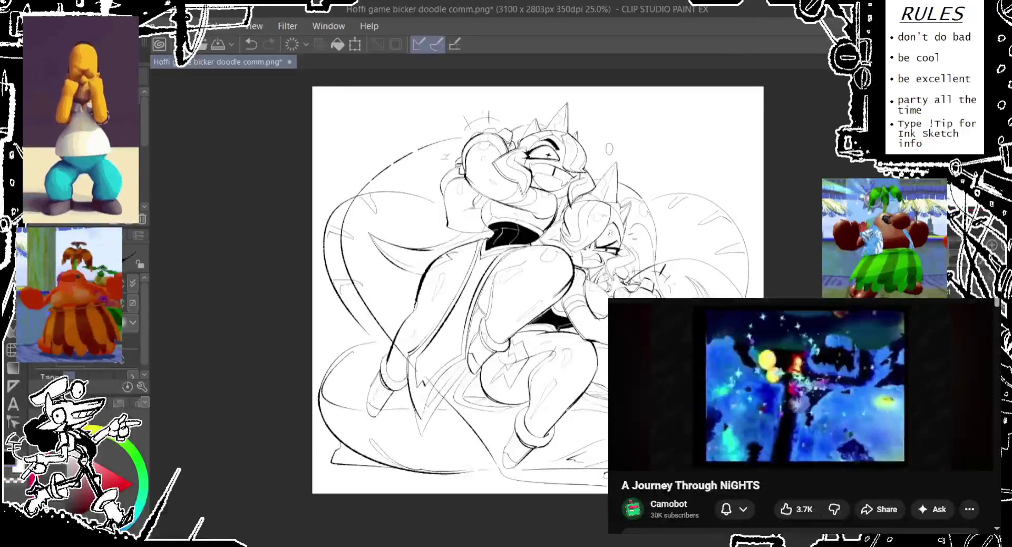
Step: Zoom and pan to the touch-ups and compare the last small ink stroke
key(ctrl+plus)
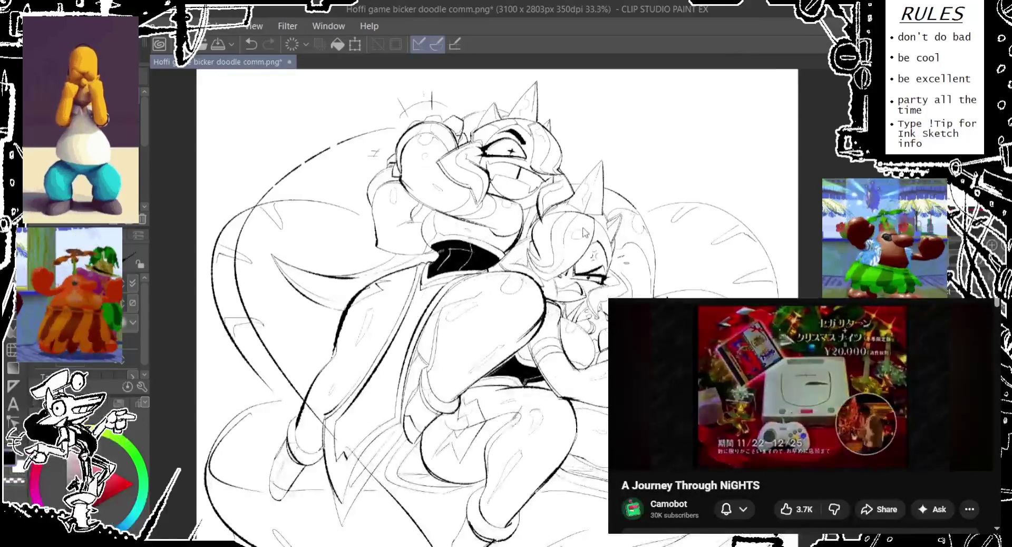
key(ctrl+minus)
key(ctrl+plus)
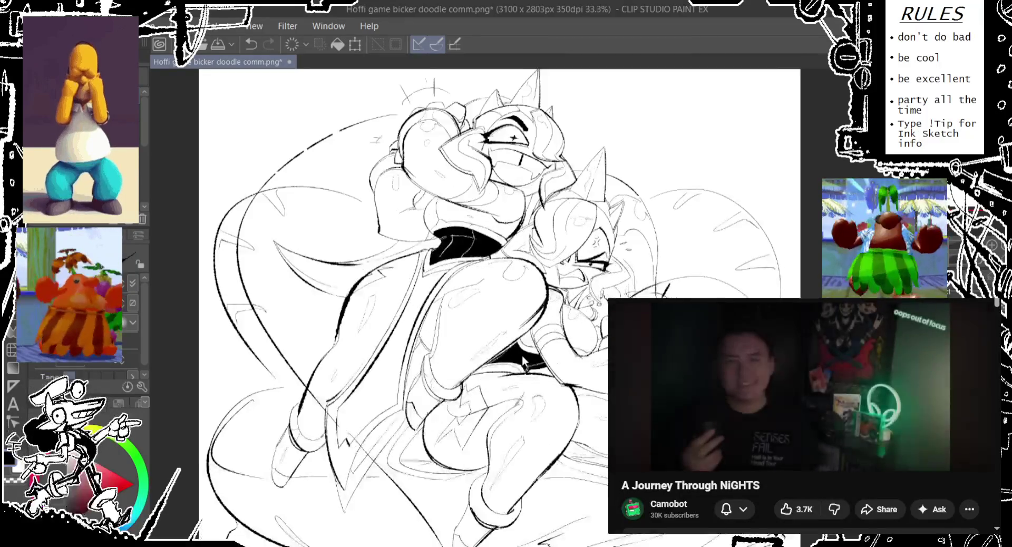
scroll(576, 201, down, 2)
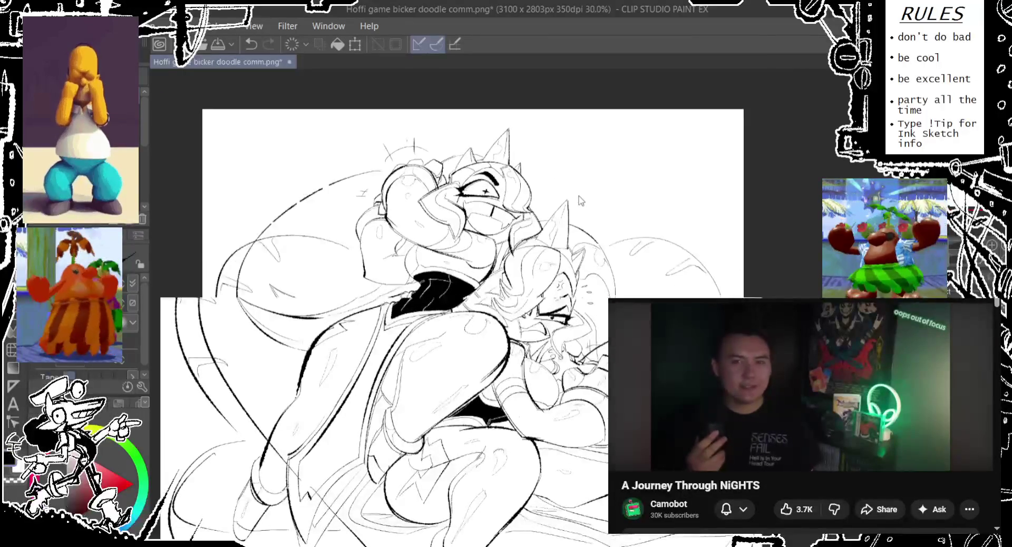
scroll(576, 200, down, 2)
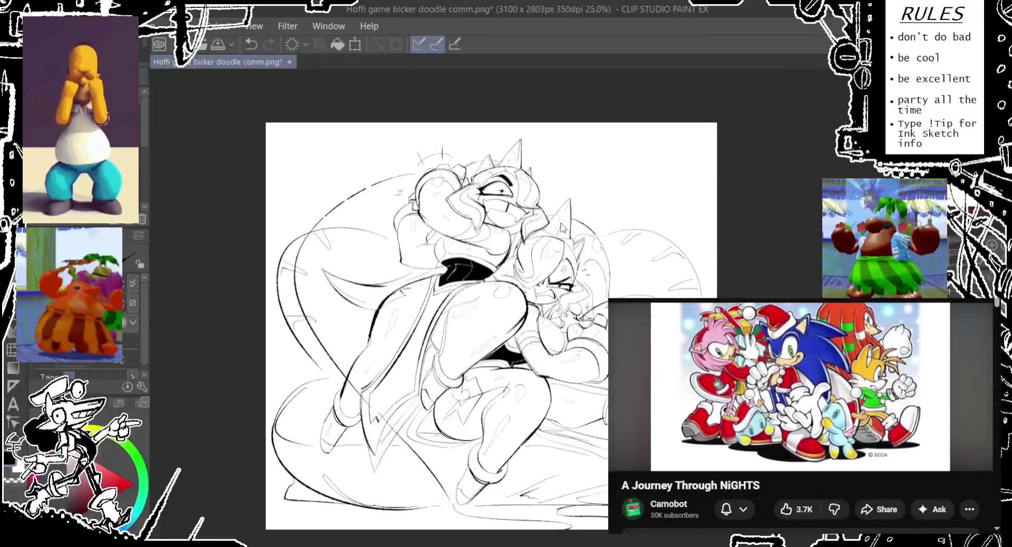
scroll(576, 200, up, 2)
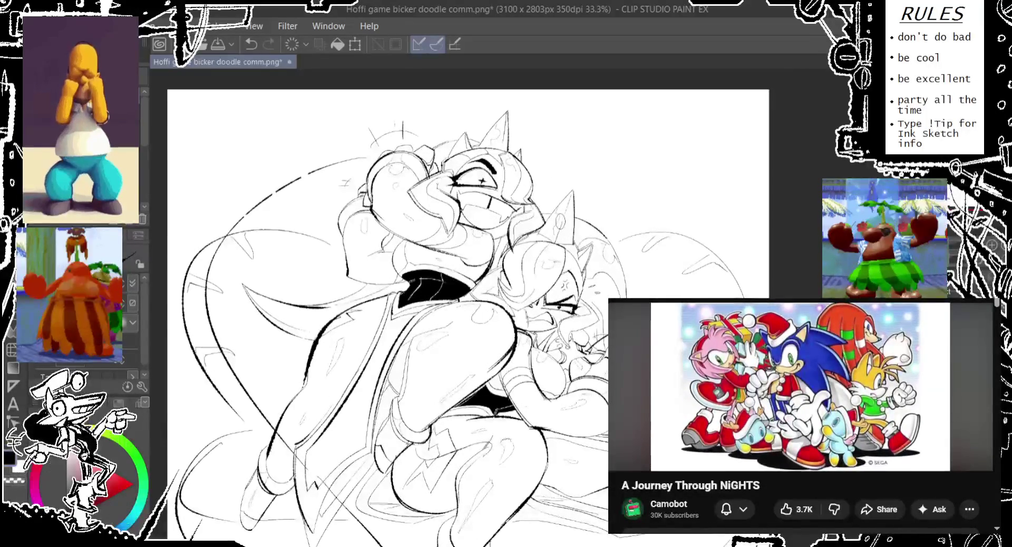
drag(560, 221, 596, 201)
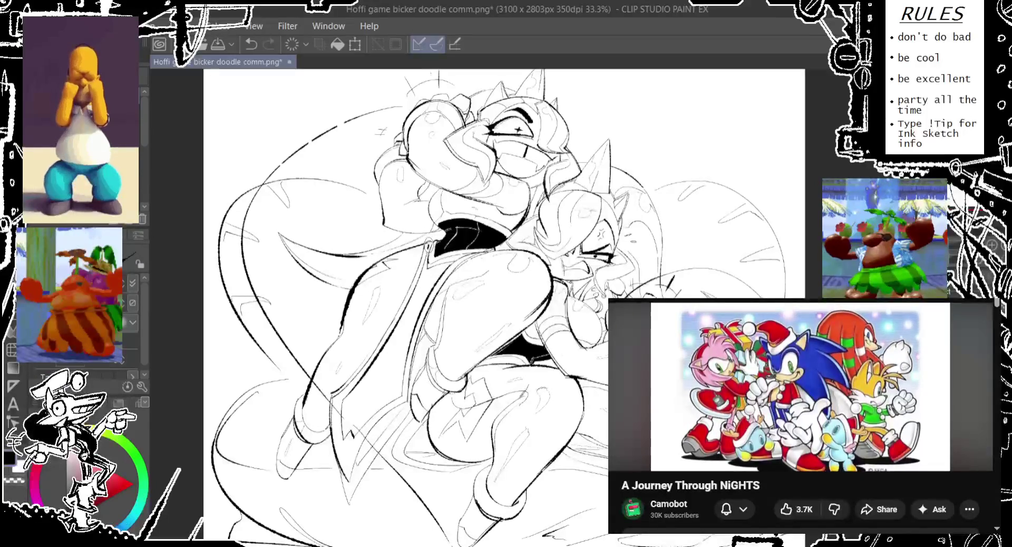
key(ctrl+z)
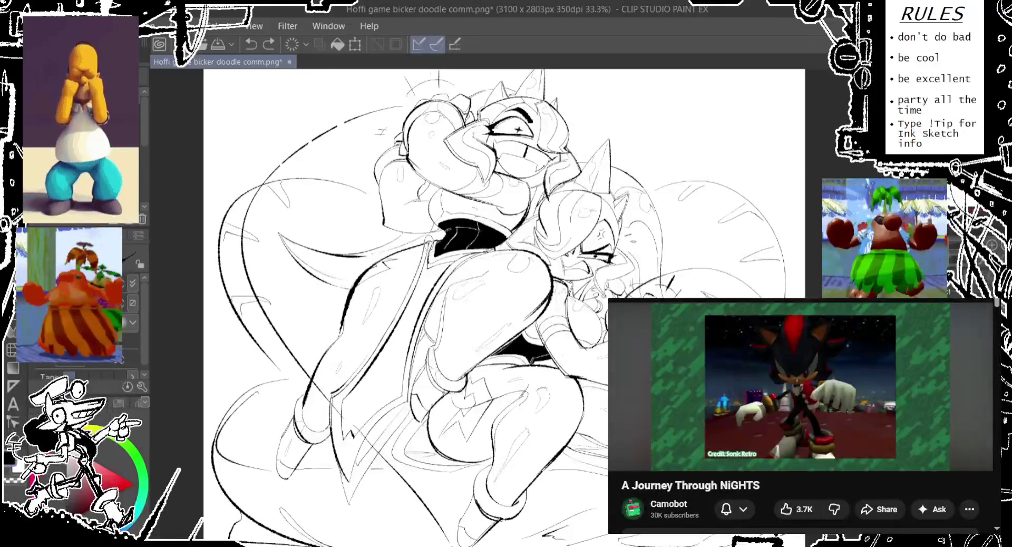
key(ctrl+y)
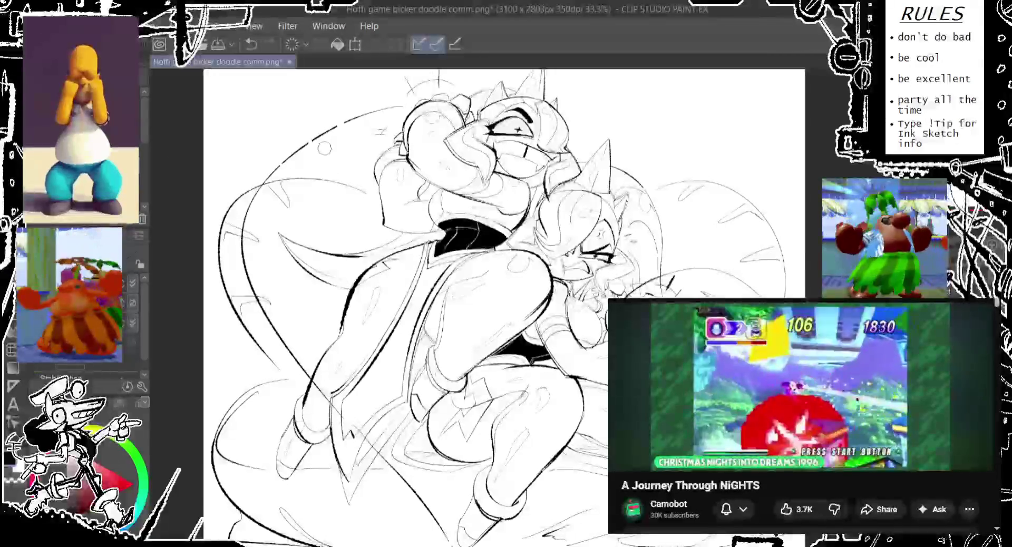
Step: Toggle the latest ink spots on and off, keeping them restored, at 100% zoom
key(ctrl+z)
key(ctrl+y)
key(ctrl+z)
key(ctrl+y)
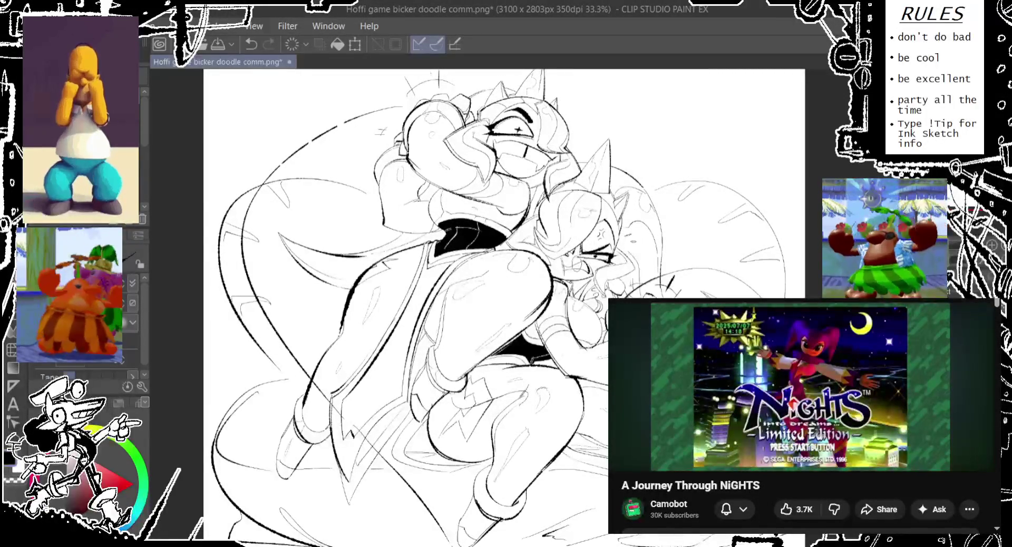
key(ctrl+z)
key(ctrl+y)
key(ctrl+z)
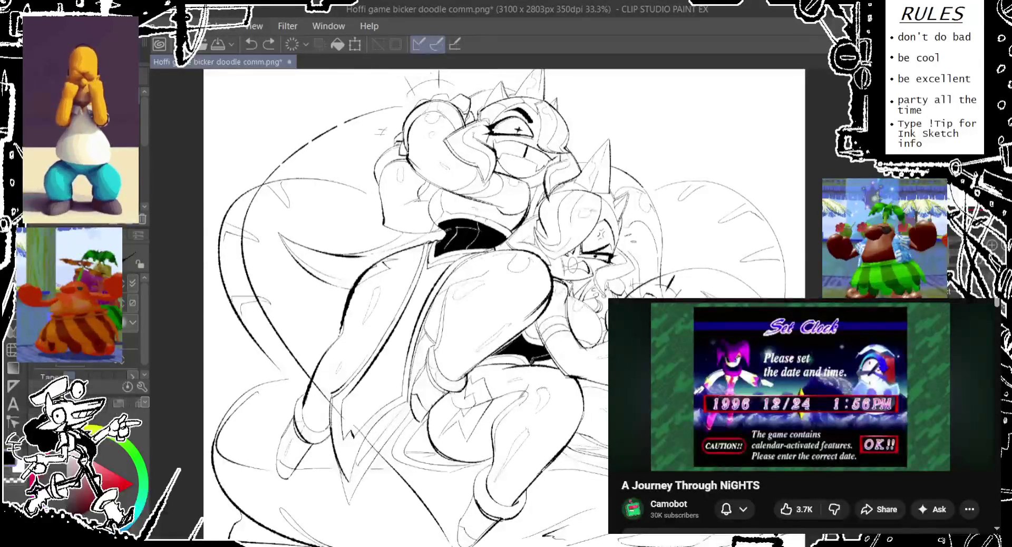
key(ctrl+y)
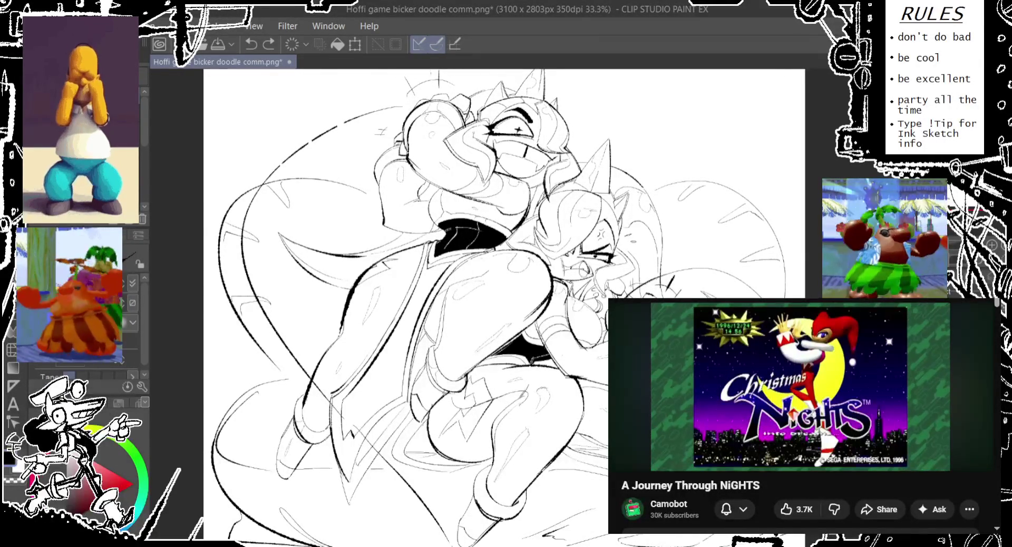
key(ctrl+z)
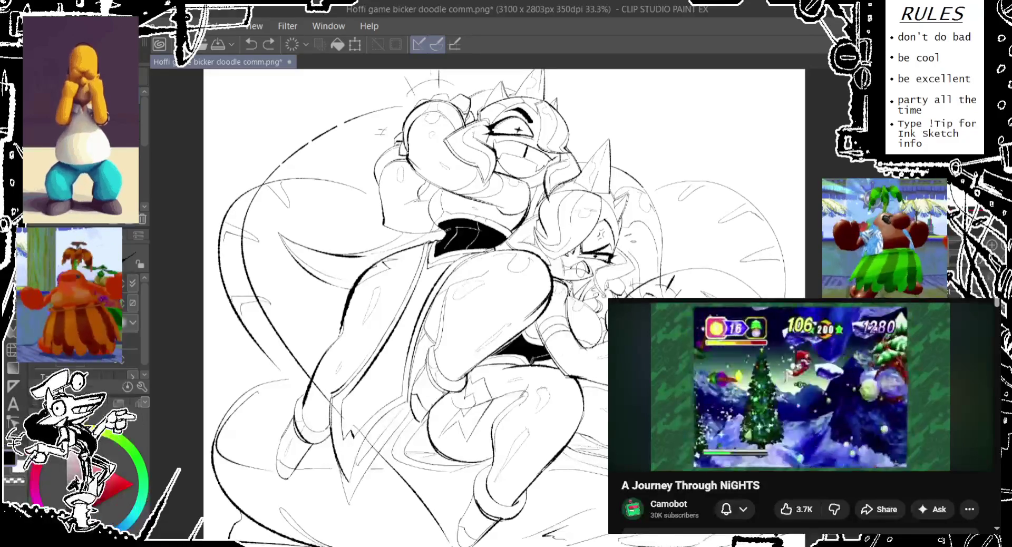
key(ctrl+y)
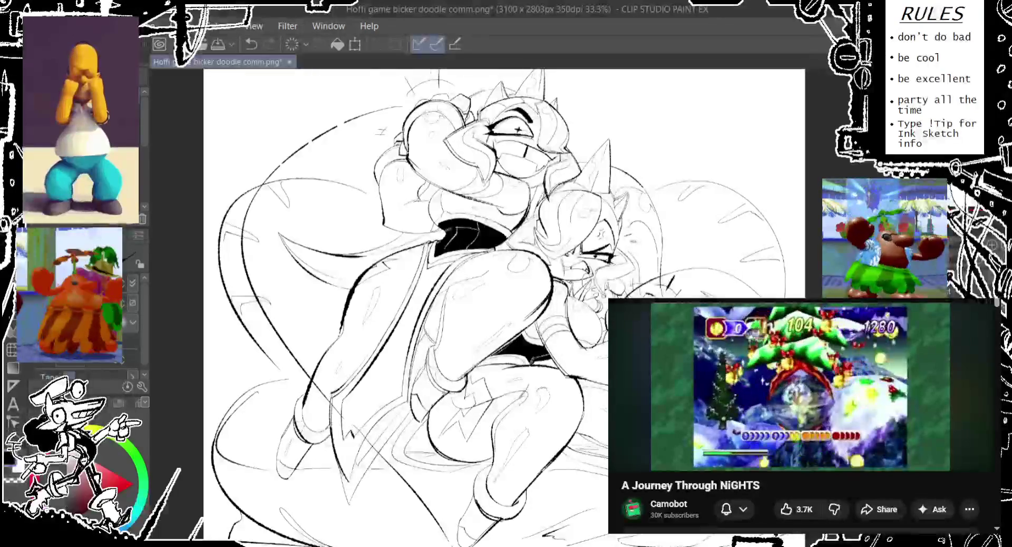
key(ctrl+plus)
scroll(564, 264, up, 3)
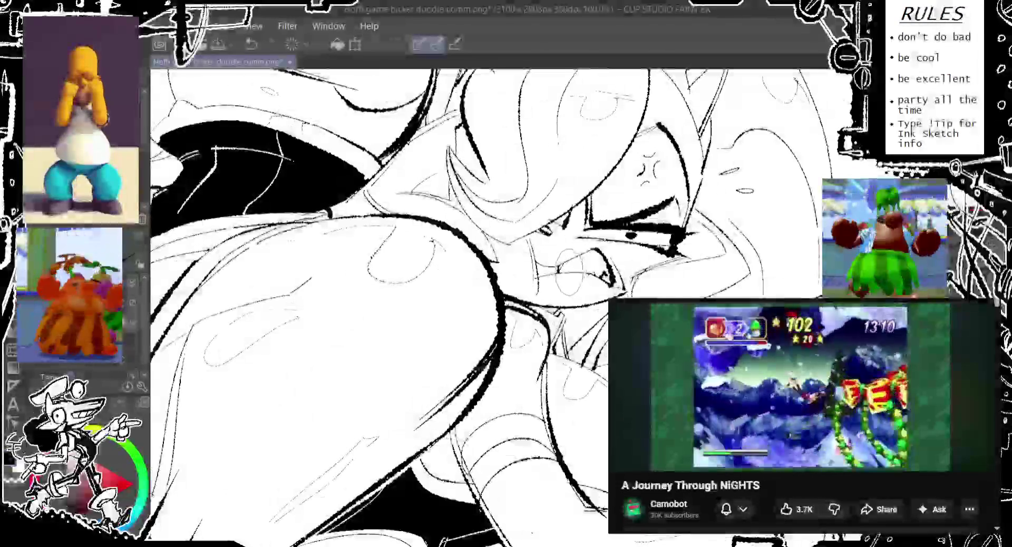
Step: Replace the last face stroke with a new line along the smaller character's lips
key(ctrl+z)
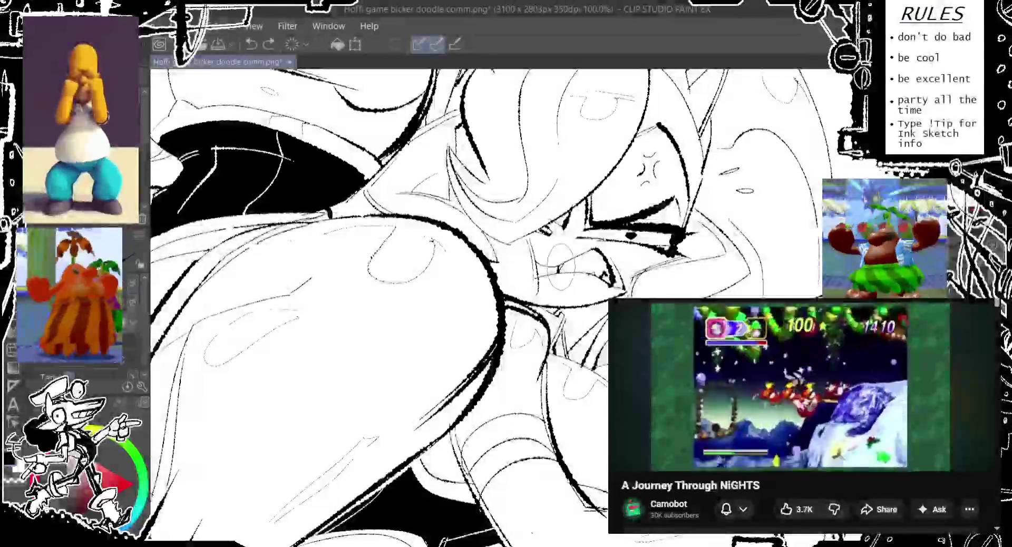
drag(563, 266, 606, 271)
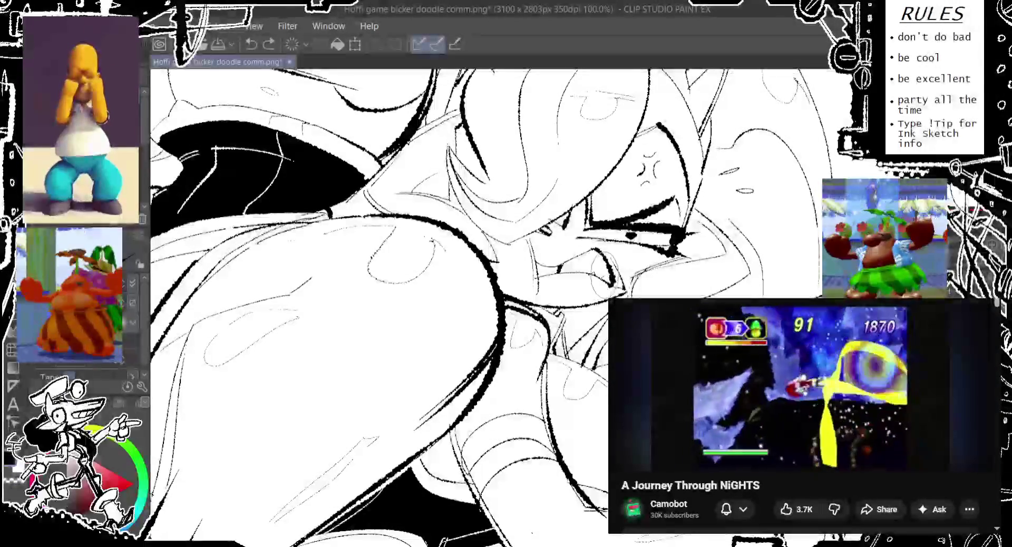
key(ctrl+minus)
key(ctrl+minus)
key(ctrl+minus)
key(ctrl+minus)
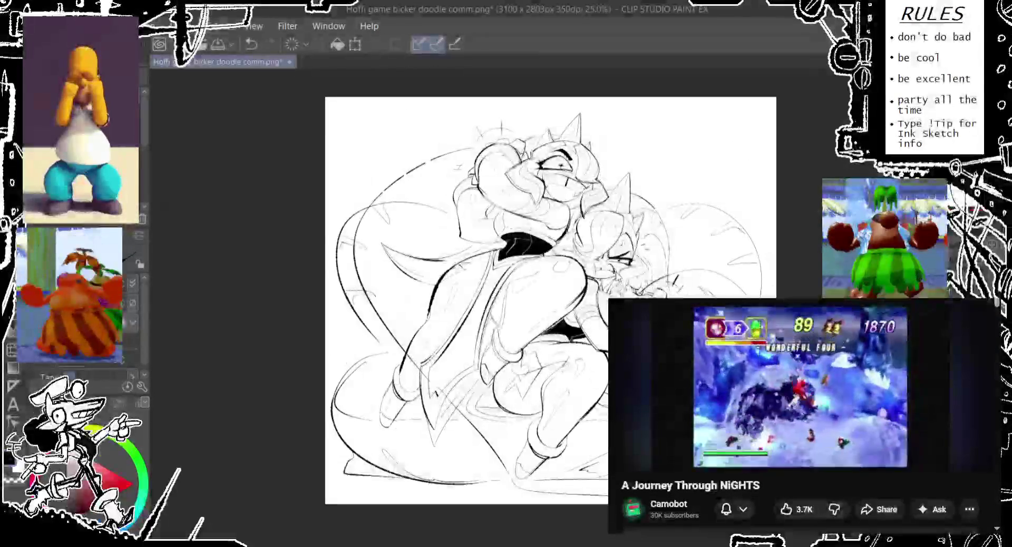
key(ctrl+plus)
key(ctrl+plus)
Step: Toggle the face strokes with undo and redo to compare versions
key(ctrl+z)
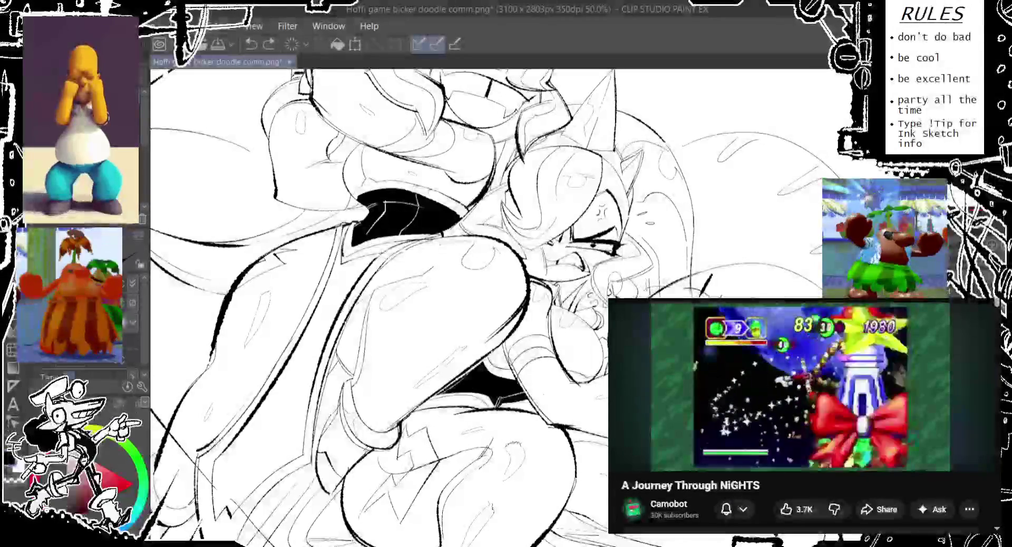
key(ctrl+y)
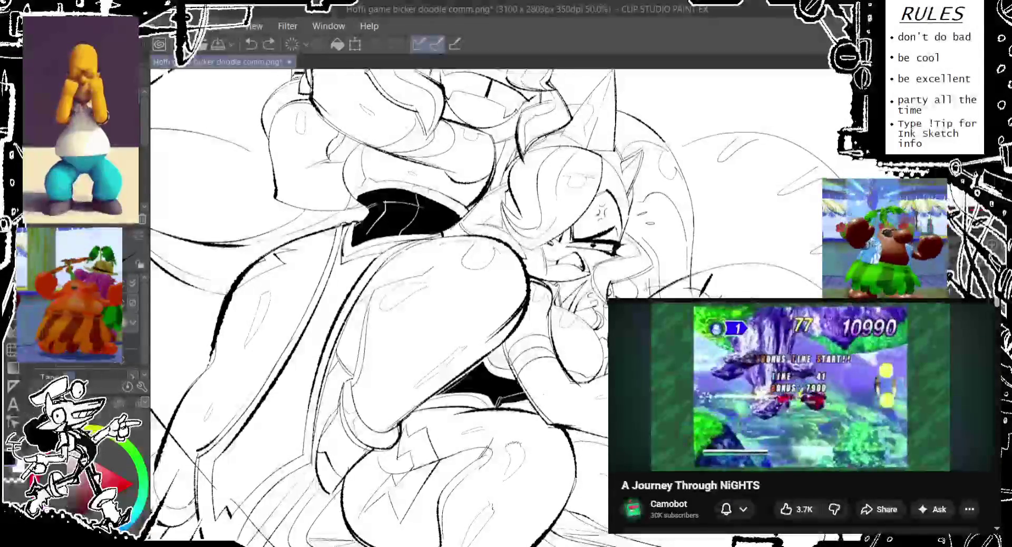
key(ctrl+y)
key(ctrl+z)
key(ctrl+y)
key(ctrl+z)
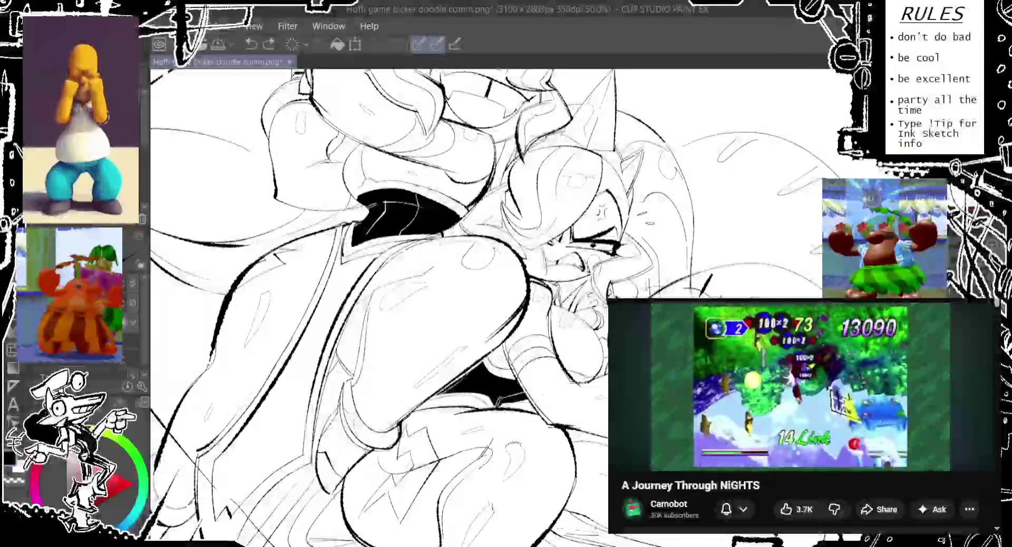
key(ctrl+y)
key(ctrl+z)
key(ctrl+y)
Step: Settle on the restored lip stroke and zoom out to the whole image
key(ctrl+z)
key(ctrl+y)
key(ctrl+z)
key(ctrl+y)
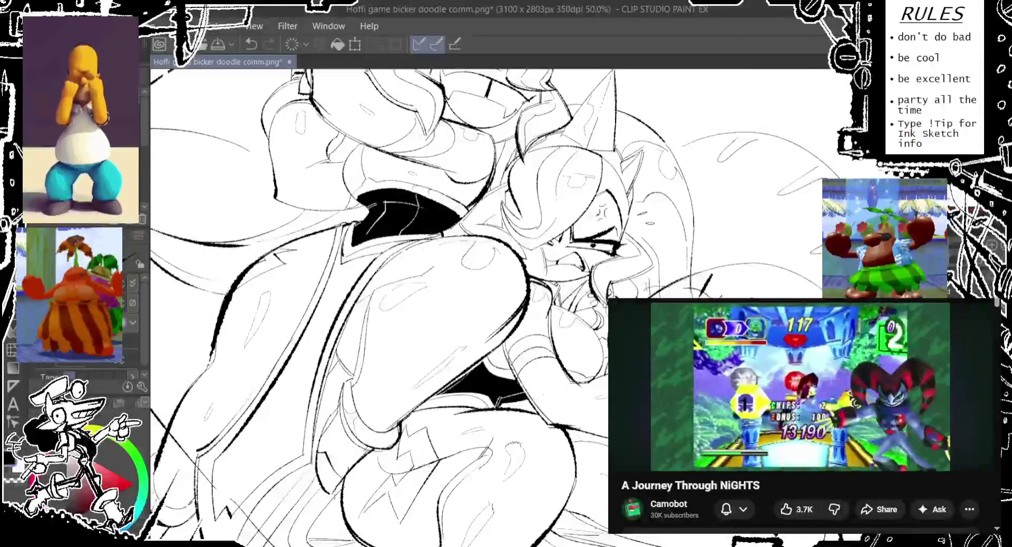
key(ctrl+z)
key(ctrl+y)
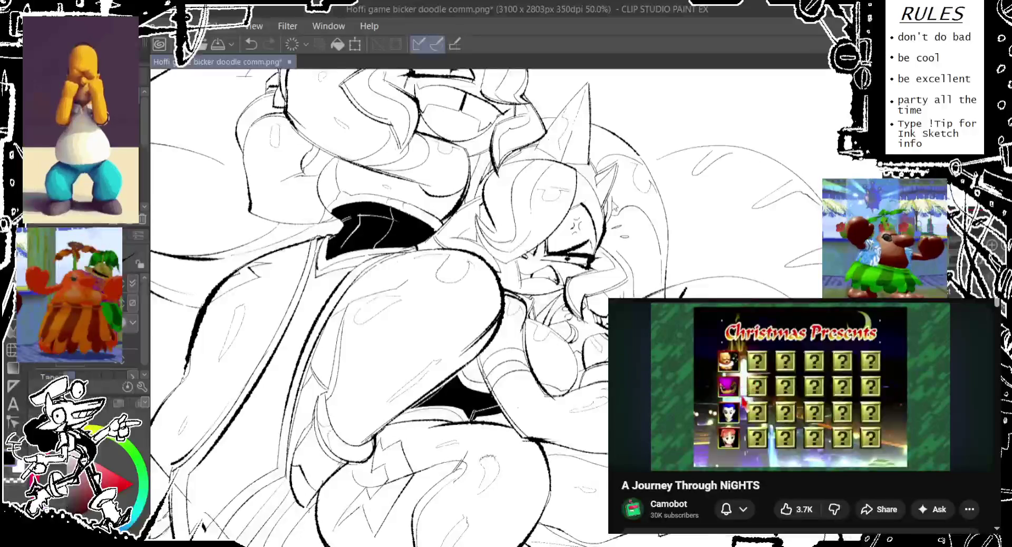
key(ctrl+z)
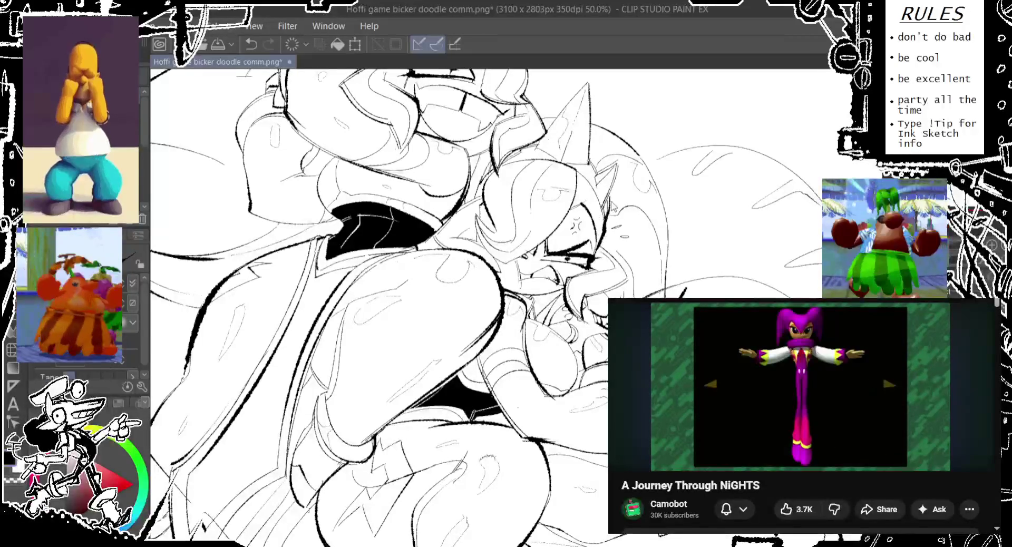
key(ctrl+y)
key(ctrl+z)
key(ctrl+y)
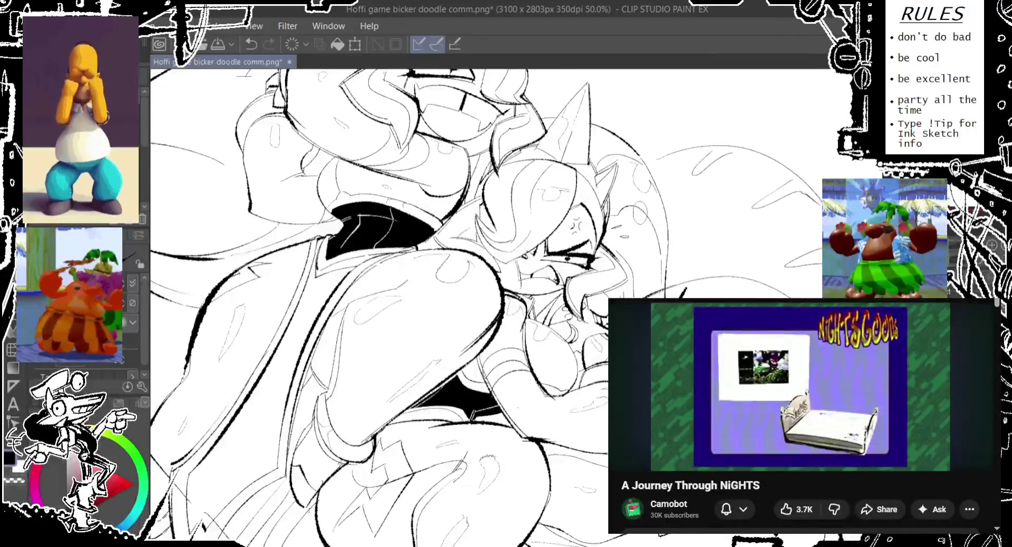
key(ctrl+minus)
key(ctrl+minus)
key(ctrl+minus)
scroll(697, 176, up, 2)
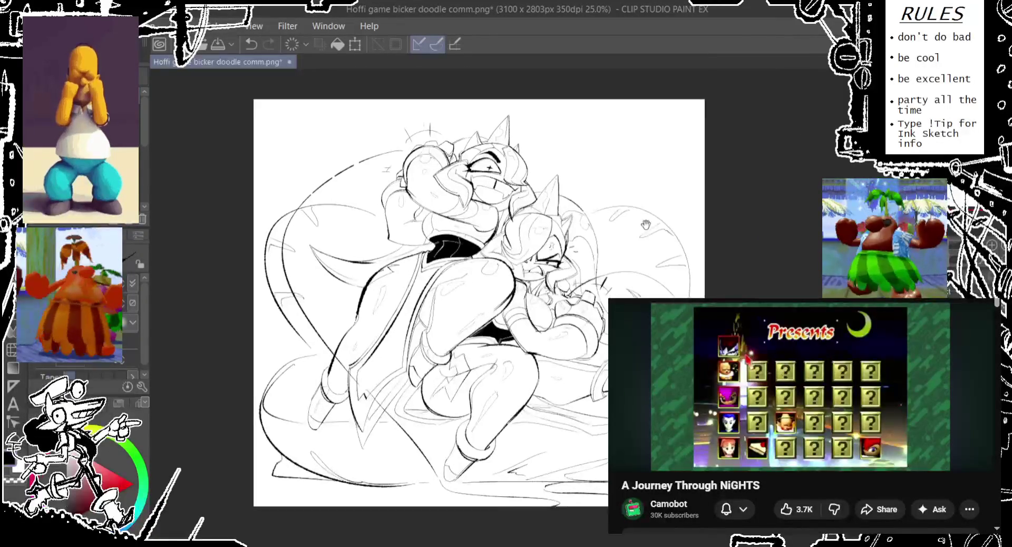
Step: Save the bicker doodle line art file with Ctrl+S
drag(333, 416, 330, 396)
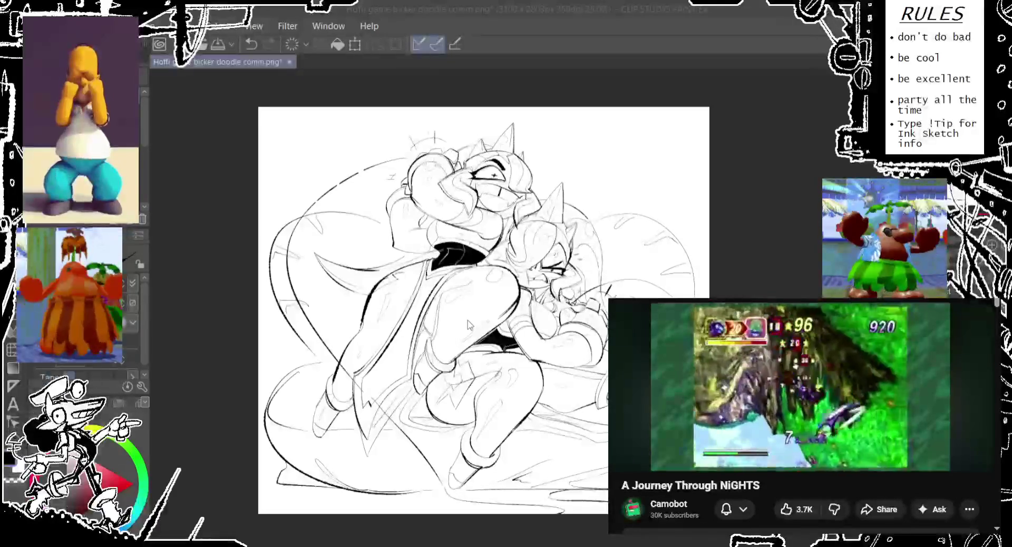
key(ctrl+s)
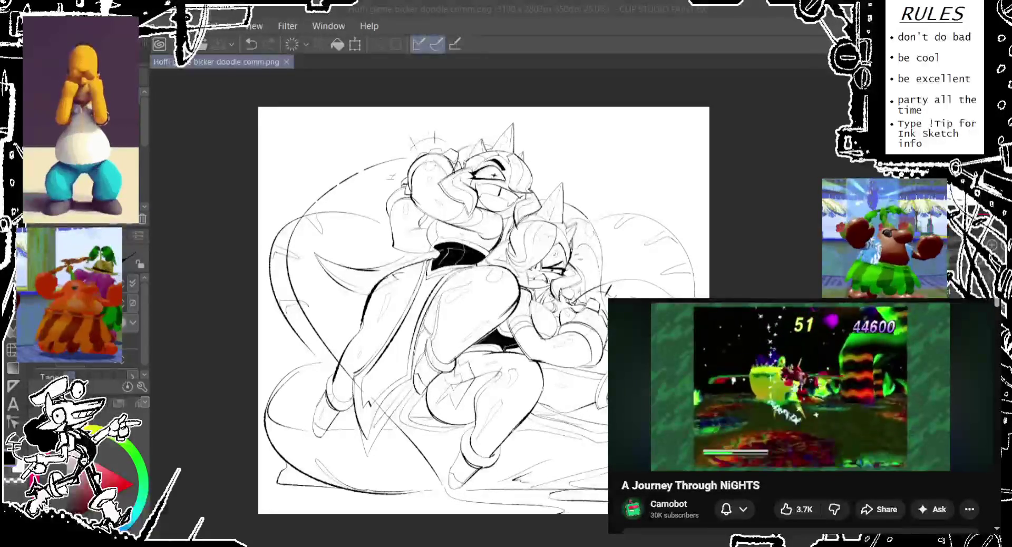
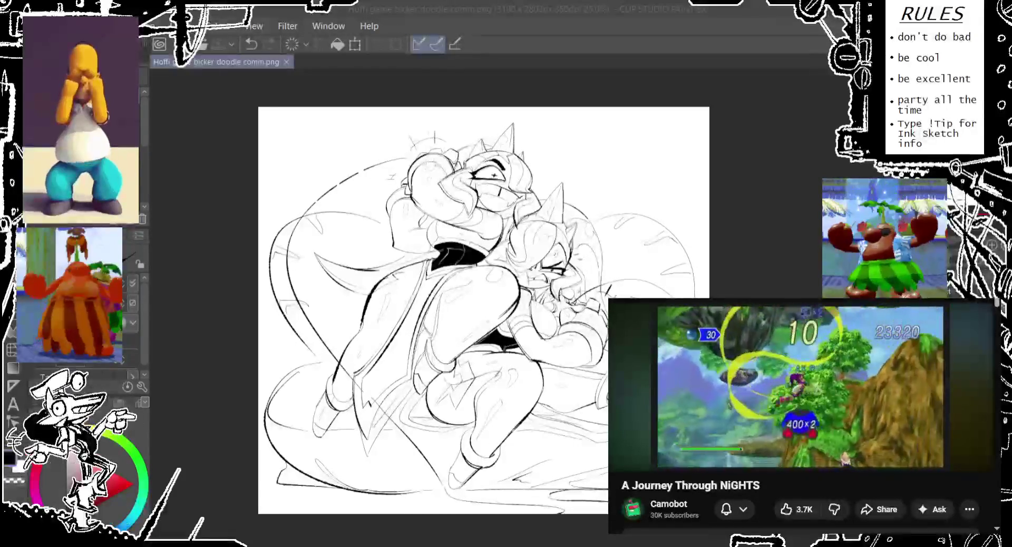
Step: Check the whole doll drawing at 25% zoom, then start a text box at the upper left
drag(418, 236, 415, 274)
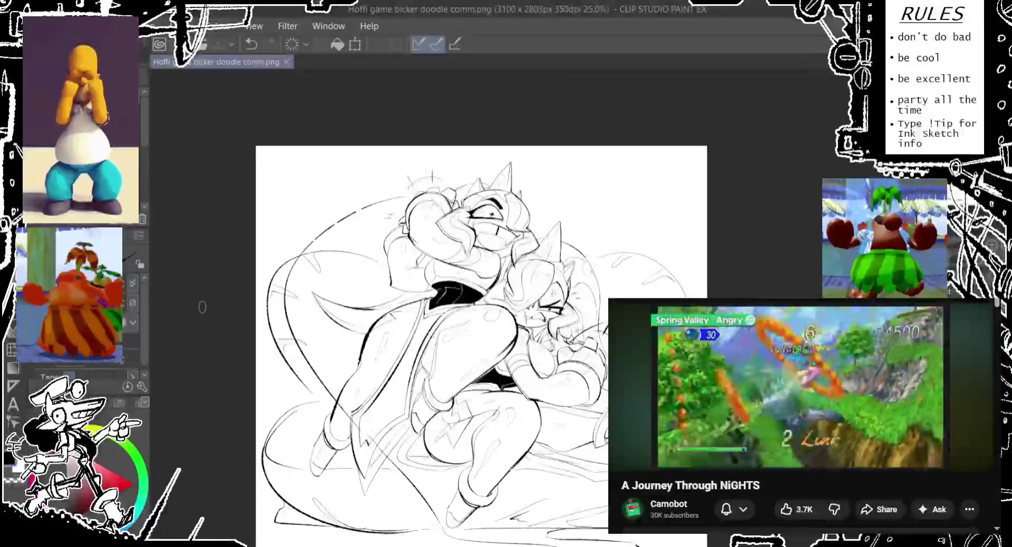
click(13, 404)
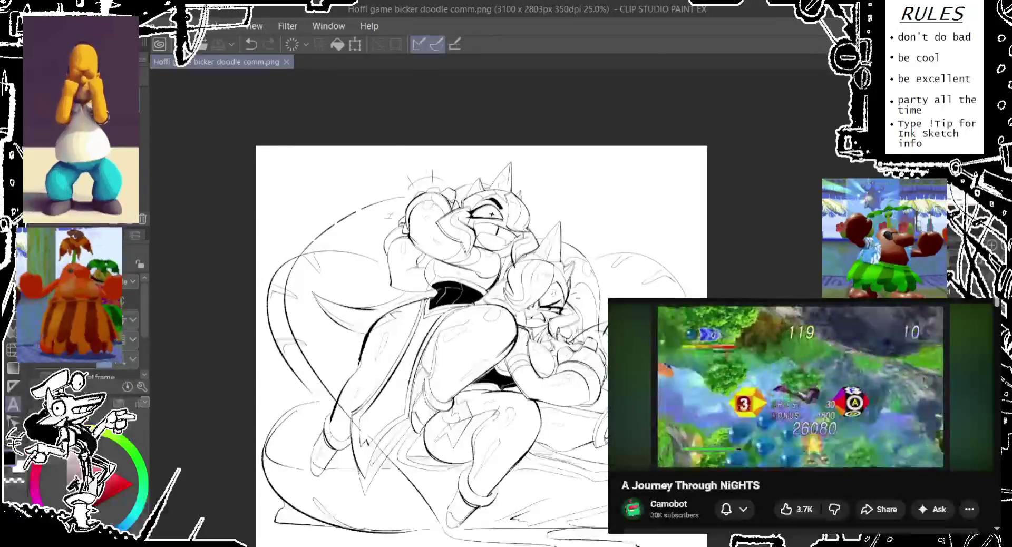
scroll(268, 308, up, 3)
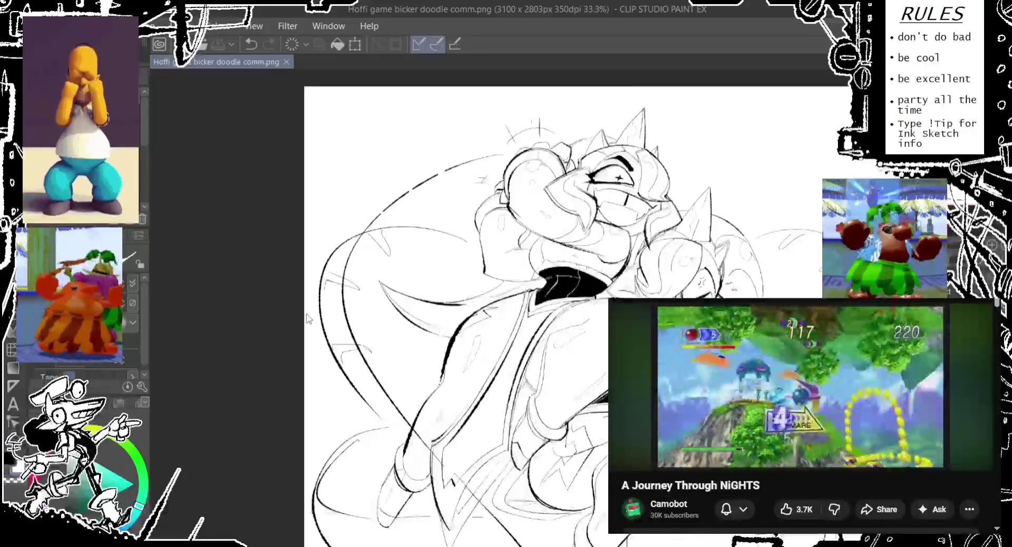
scroll(427, 261, down, 3)
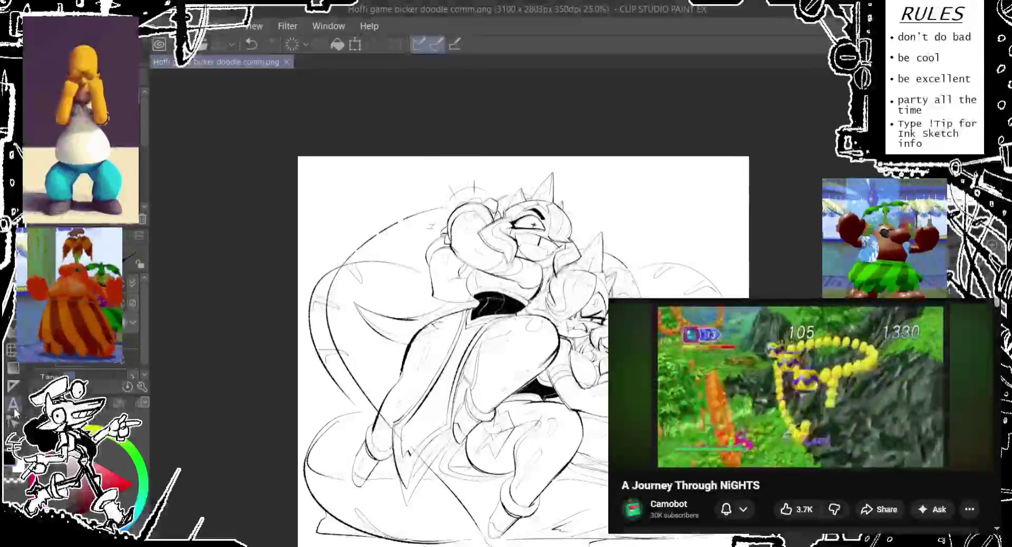
key(t)
click(347, 183)
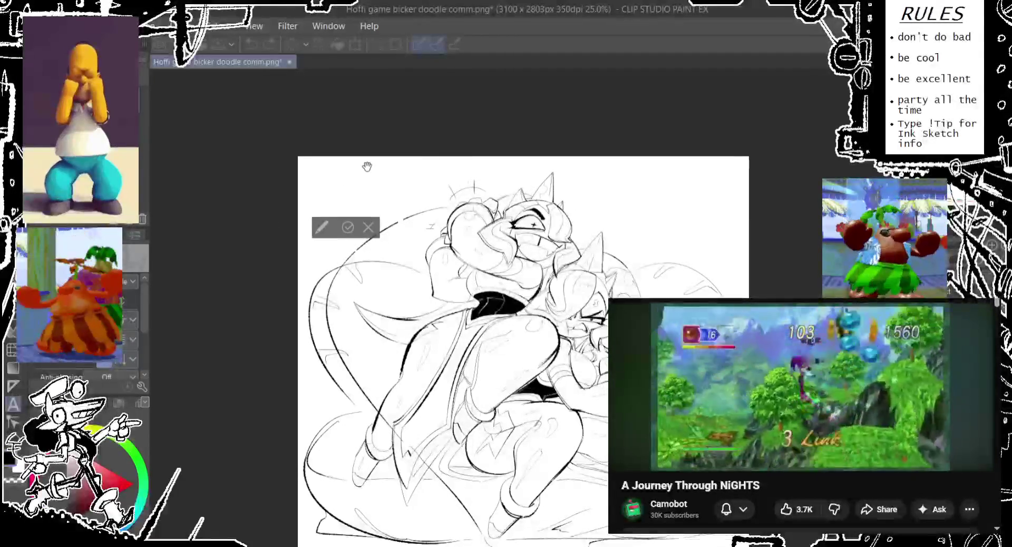
Step: Type 'For a twin, the other doll's not so sharp!' upper left, wrapped to three lines
text(For)
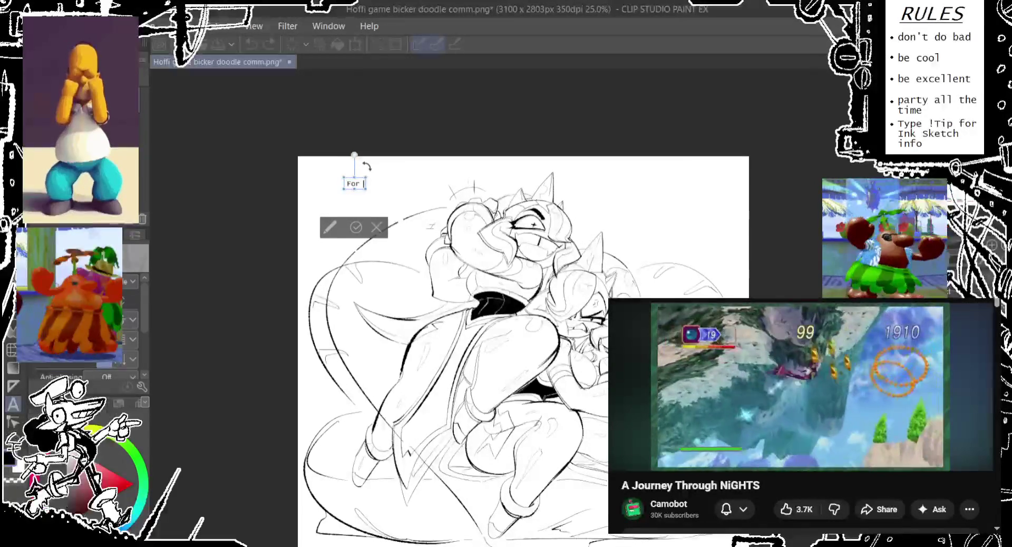
text( a twin, the other doll's)
key(Return)
text(n)
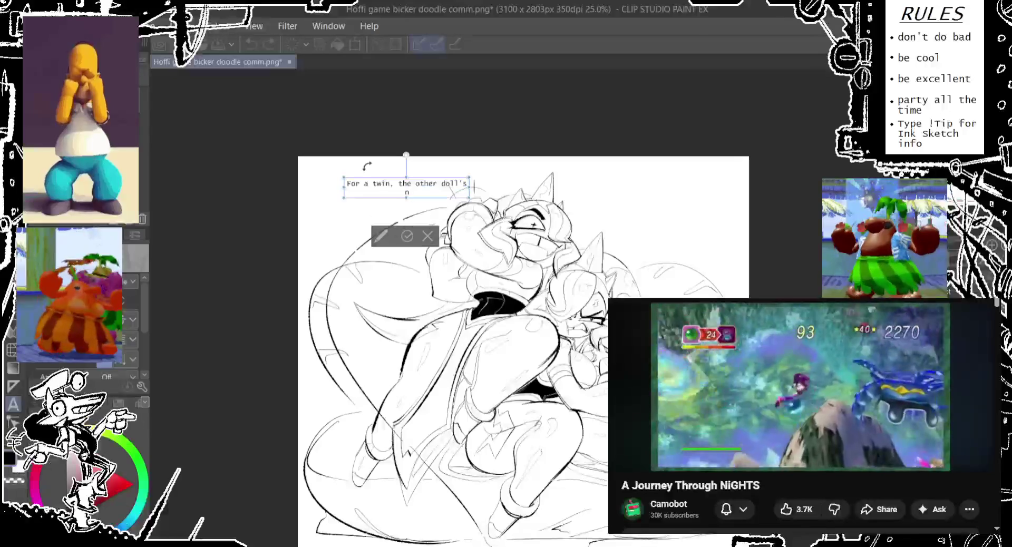
text(ot so s)
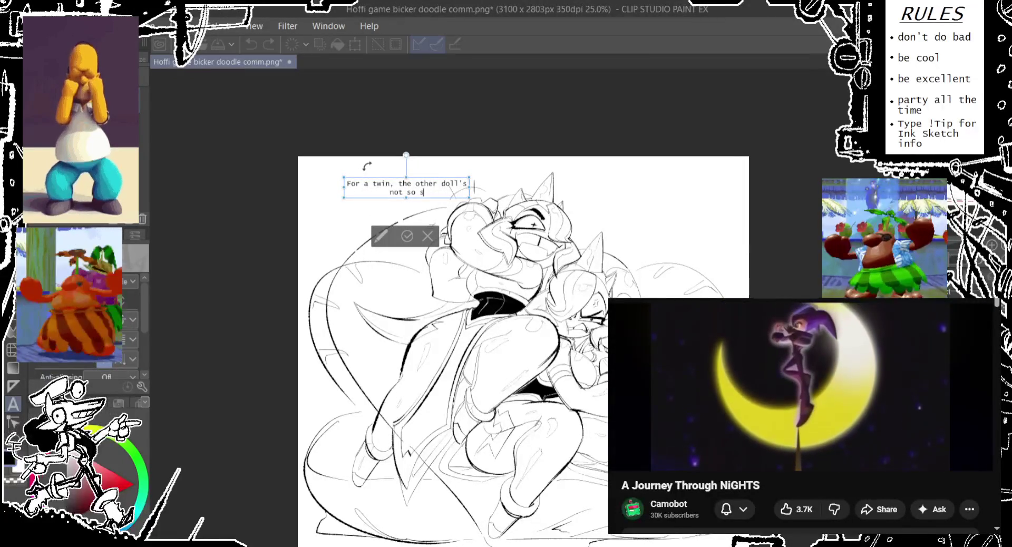
key(BackSpace)
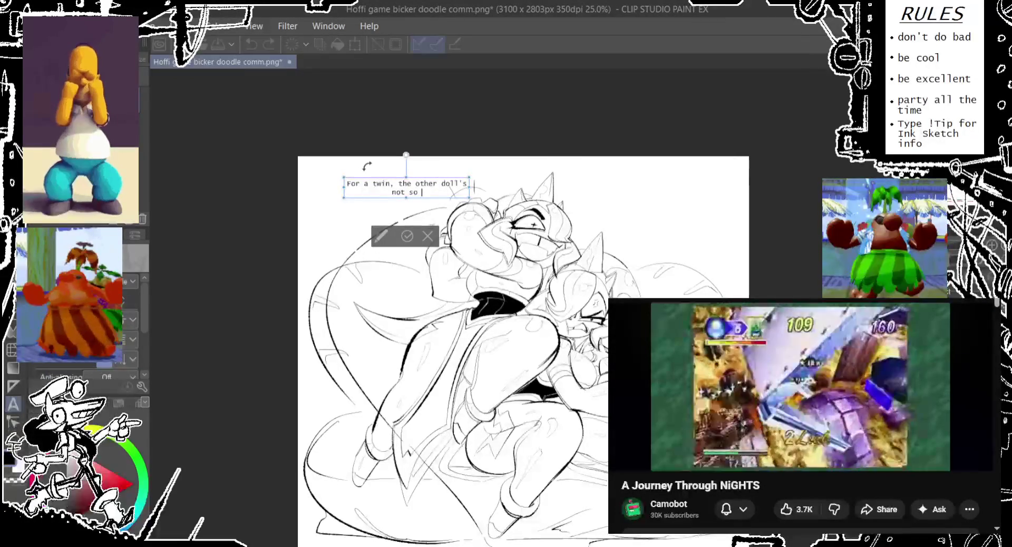
text(sharp!)
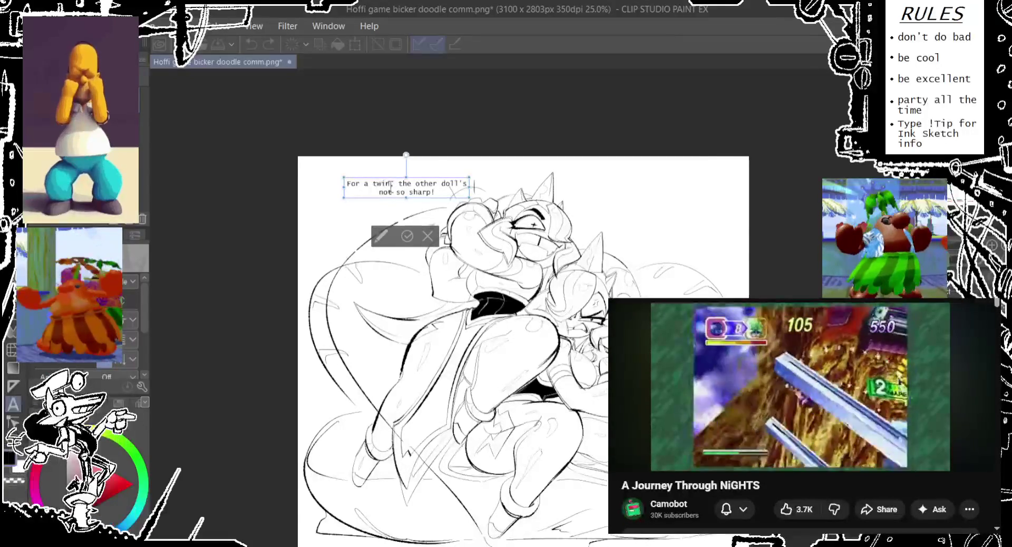
drag(470, 198, 416, 206)
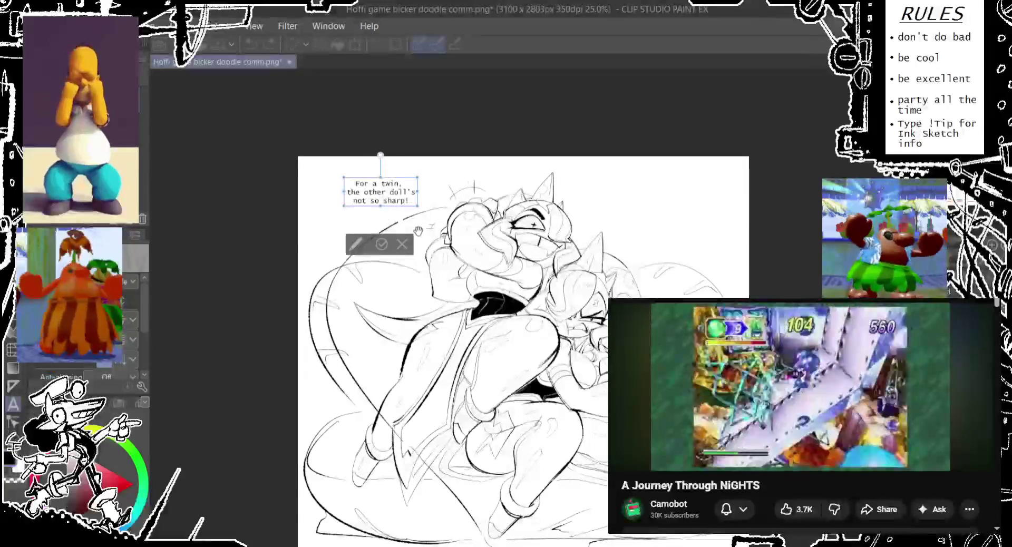
mouse_move(414, 212)
mouse_down()
mouse_move(412, 204)
mouse_move(436, 209)
mouse_move(416, 207)
mouse_move(425, 209)
mouse_up()
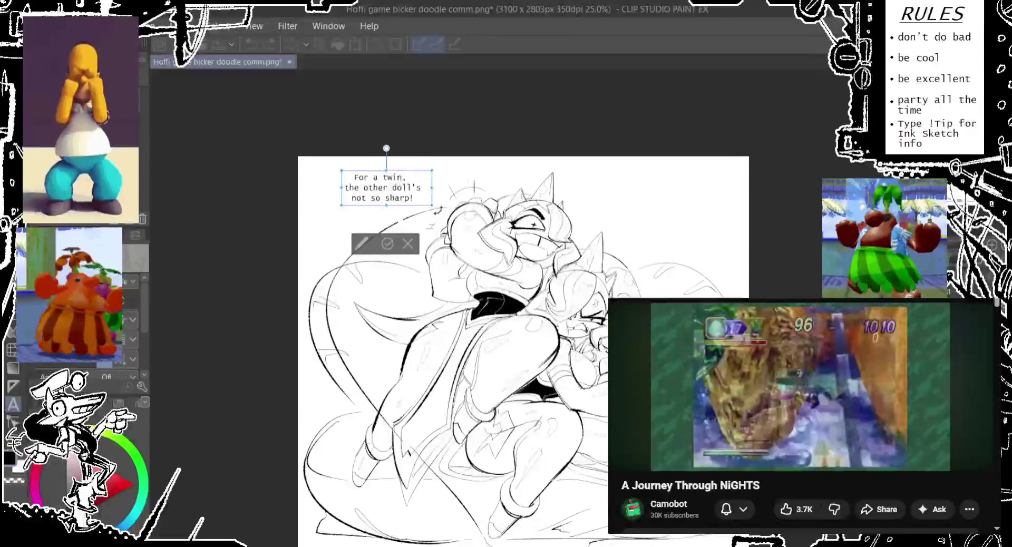
click(620, 201)
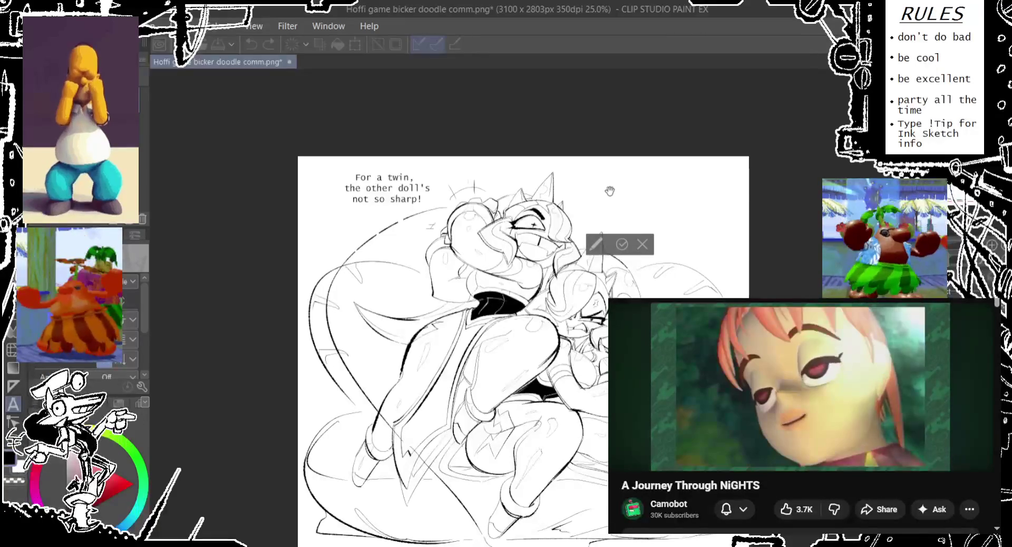
Step: Type 'THIS doll's gonna beat' as the upper-right dialogue
text(THIS dol)
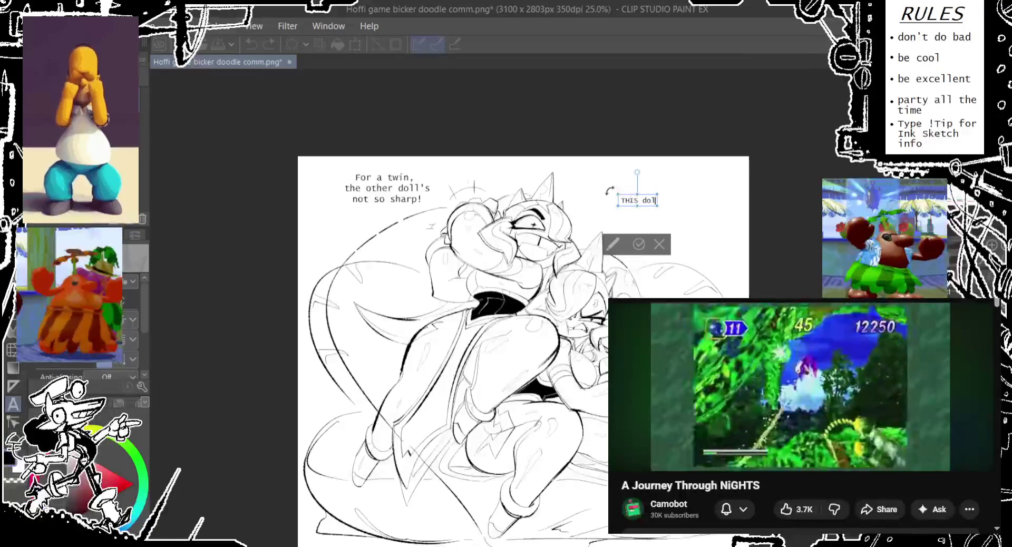
text(l's gonna)
key(BackSpace)
key(BackSpace)
key(BackSpace)
key(BackSpace)
key(BackSpace)
key(BackSpace)
text(gonna)
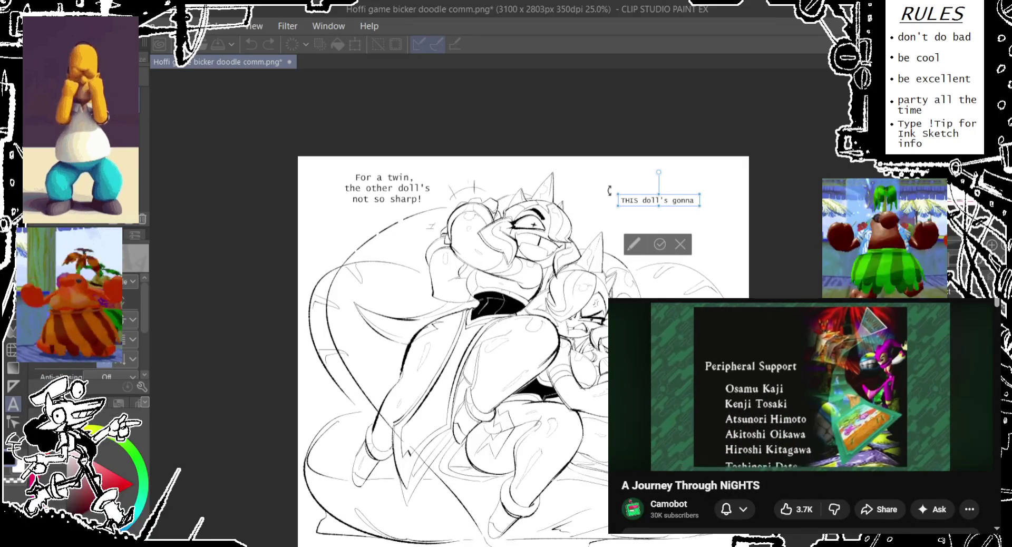
text(beat)
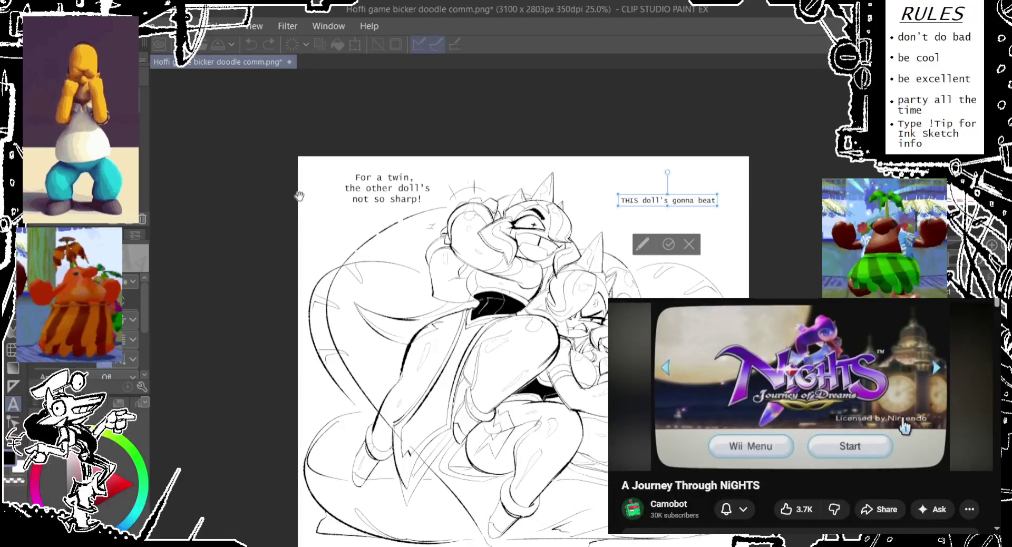
Step: Continue the reply after 'beat' with 'that sorry excuse of a toy-- in a SECOND--!' on a new line
click(692, 202)
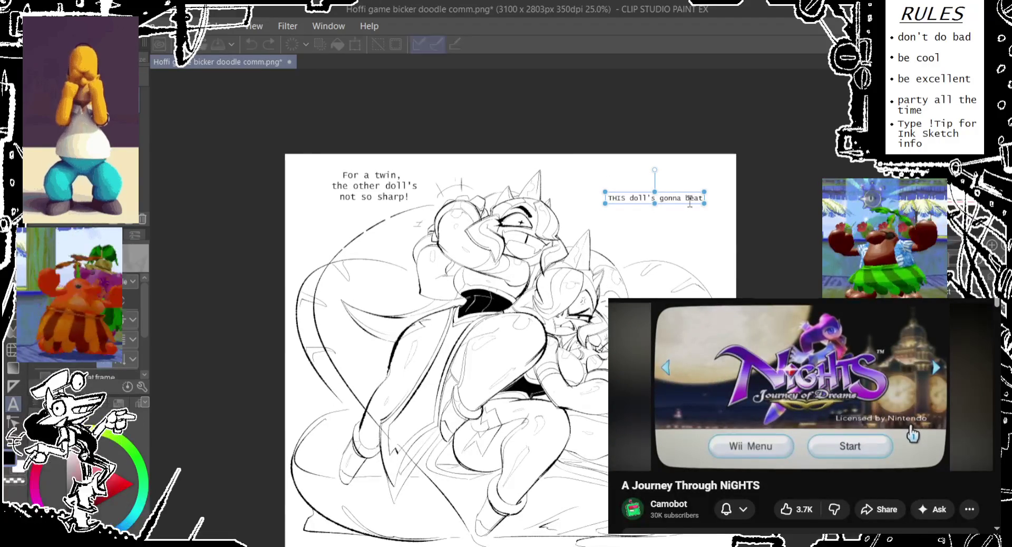
key(ctrl+t)
mouse_move(704, 204)
mouse_down()
mouse_move(697, 200)
mouse_move(705, 204)
mouse_up()
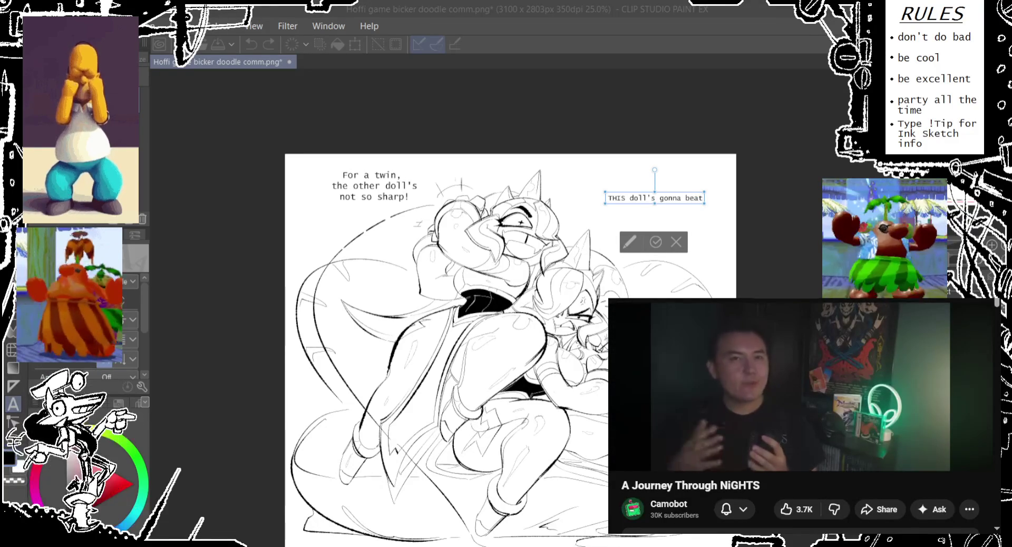
click(769, 74)
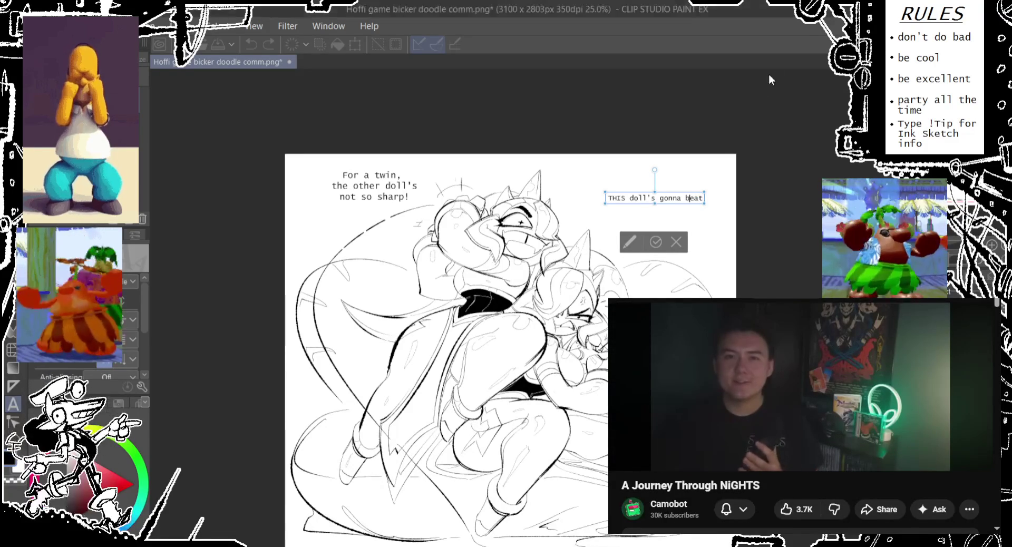
click(702, 199)
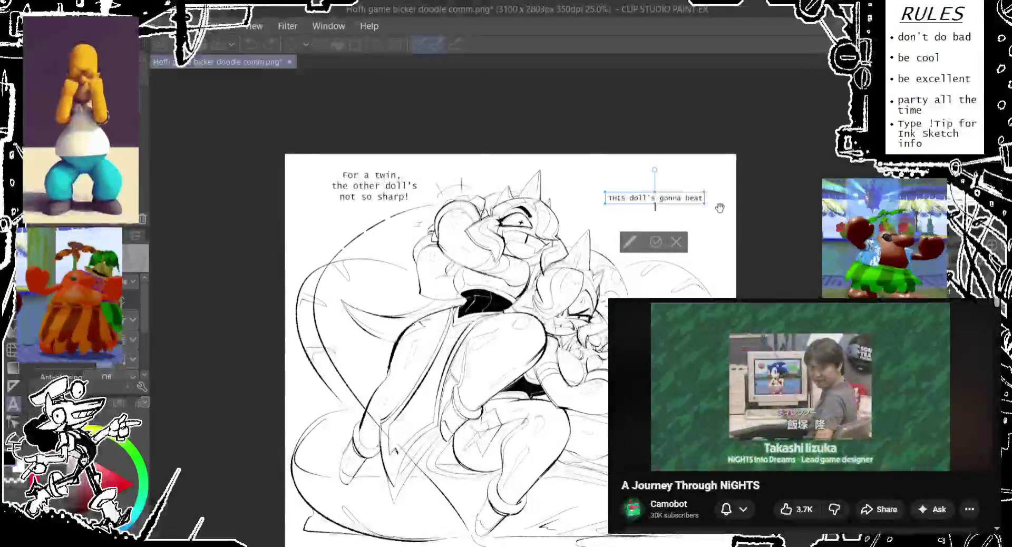
key(Return)
key(BackSpace)
text(t)
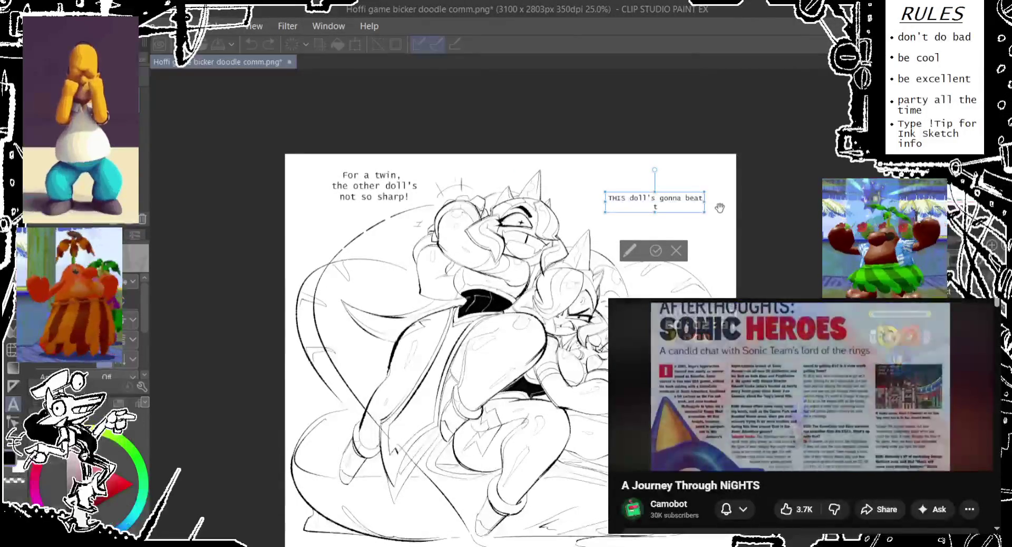
key(Return)
text(that)
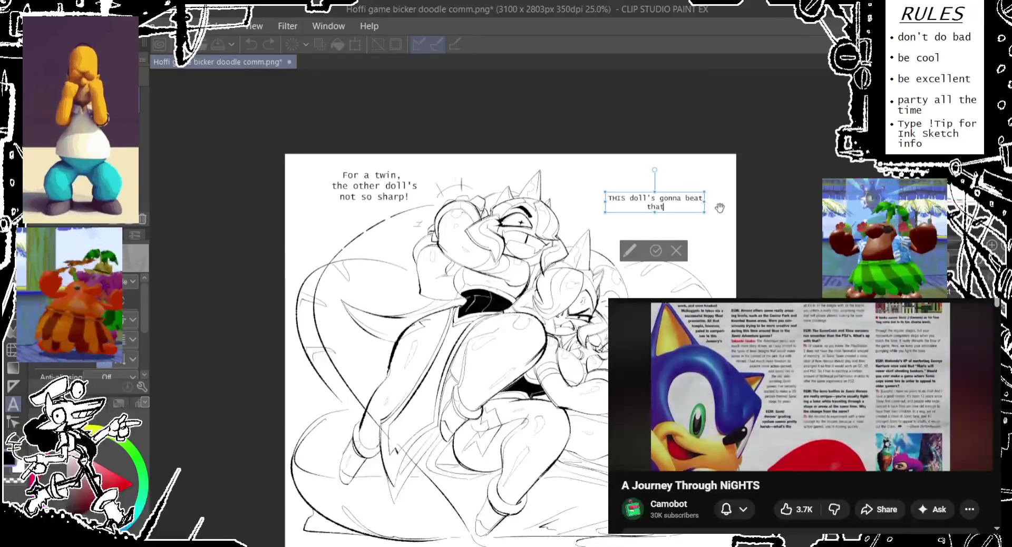
text( sorry excuse )
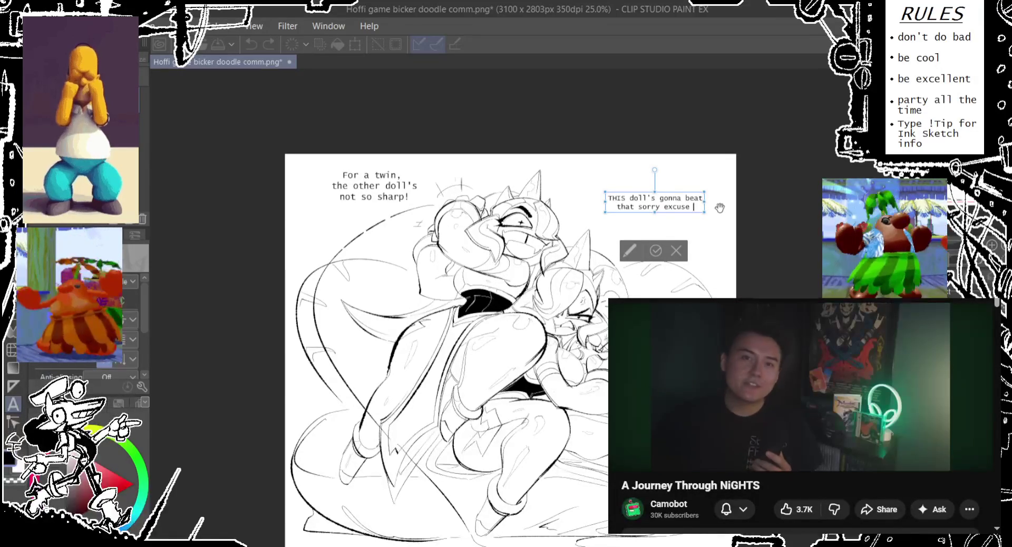
text(of)
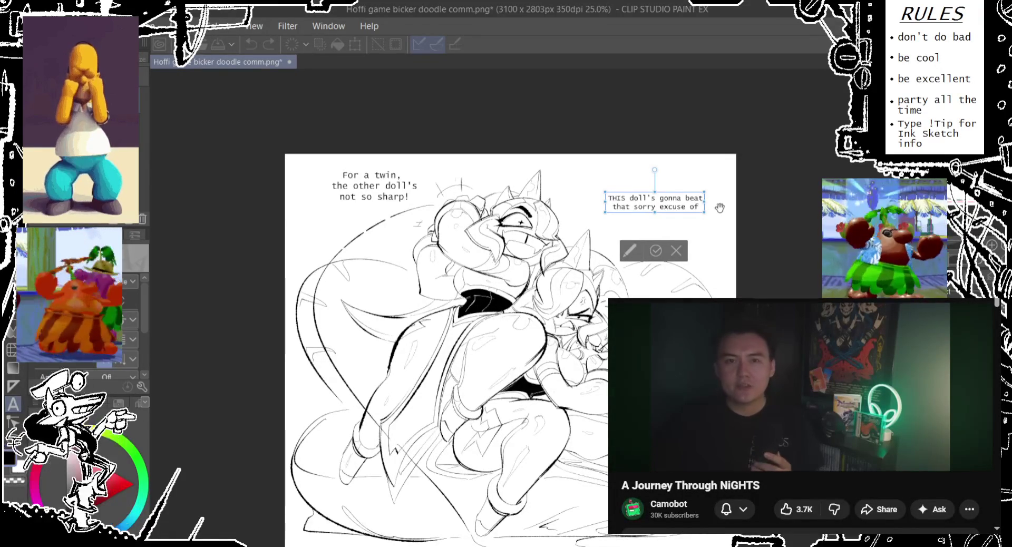
text(a toy-- in a)
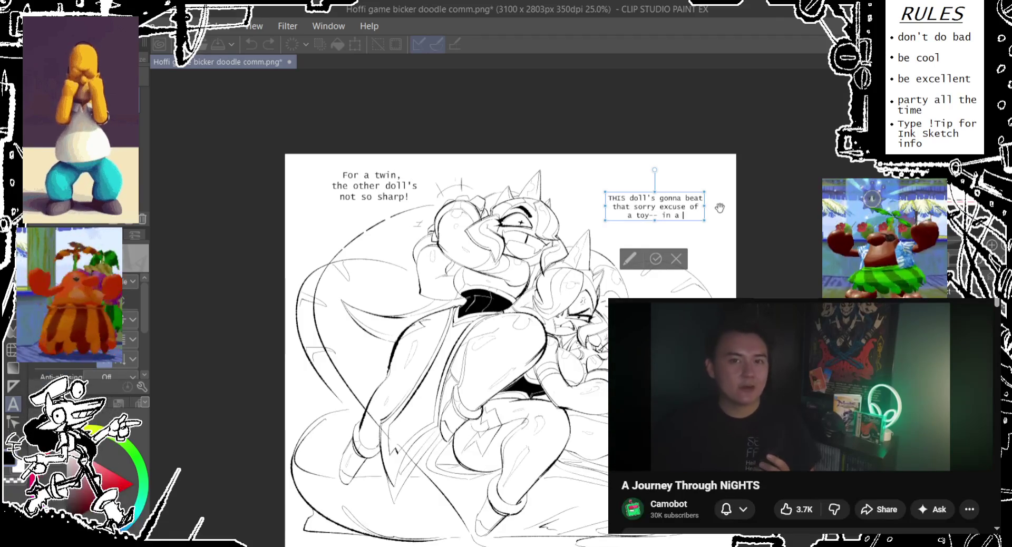
text(s)
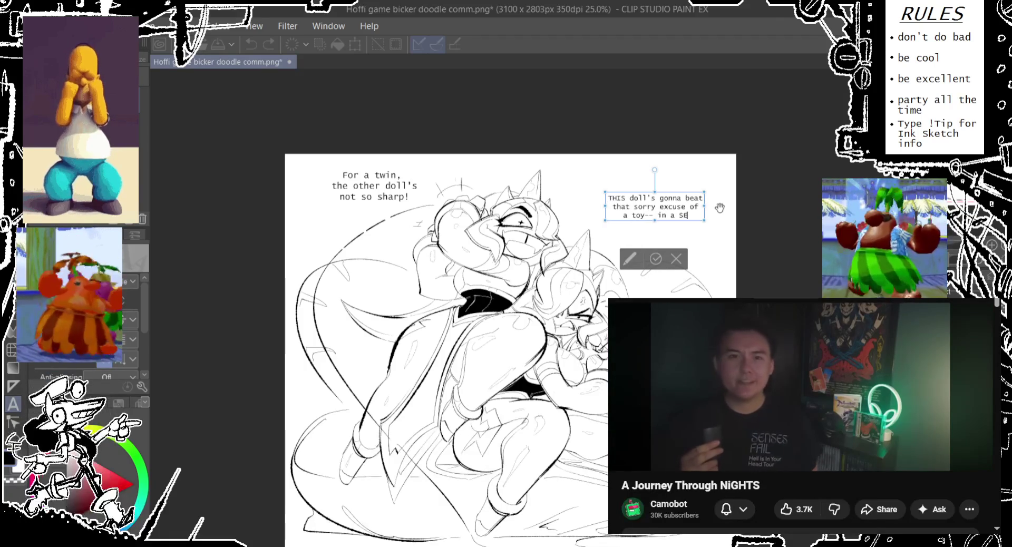
text(COND--)
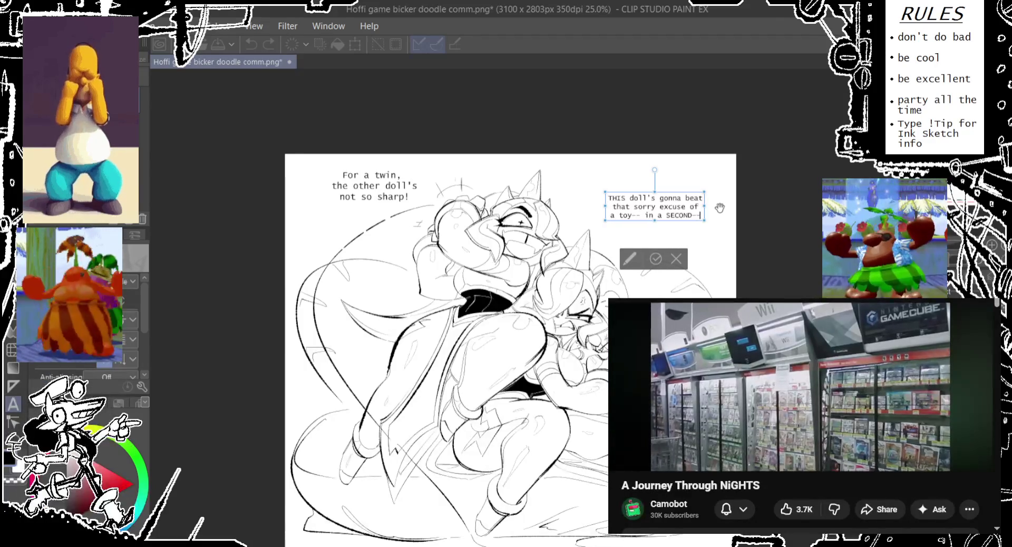
text(!)
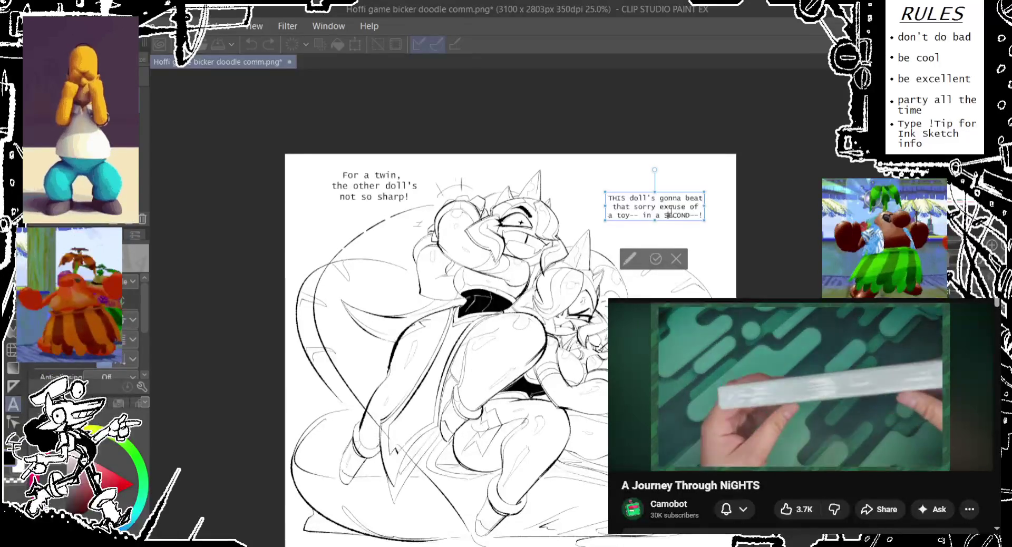
click(642, 216)
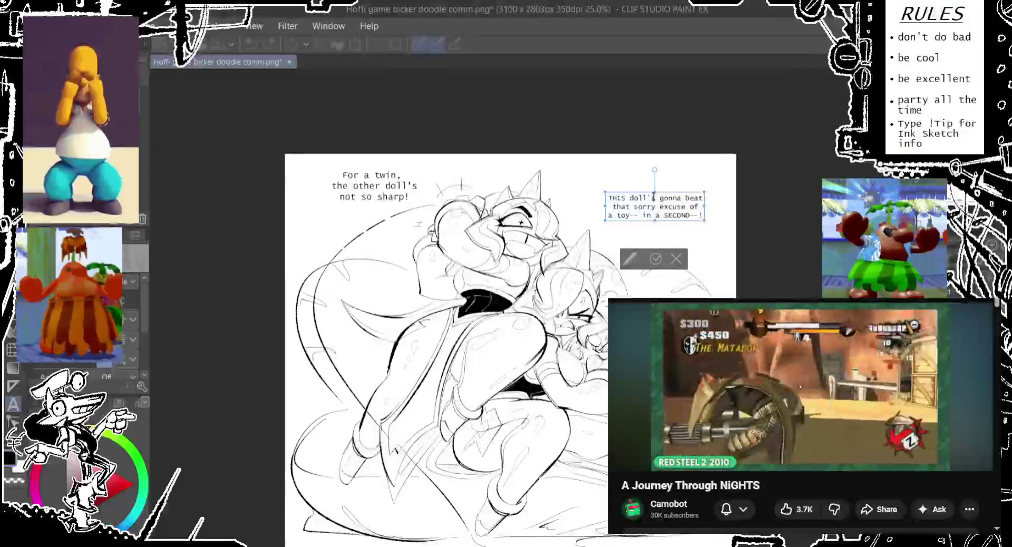
Step: Replace 'in a SECOND--!' with 'THE MOMENT!! IT STARTS!! REALLY. TRYING' and stretch the box taller
drag(642, 216, 705, 216)
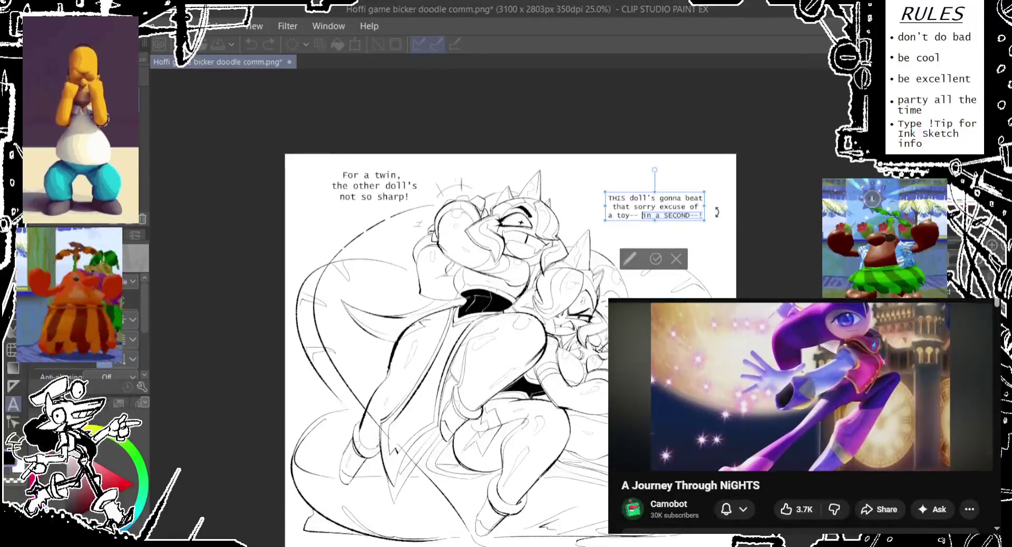
text(THE MO)
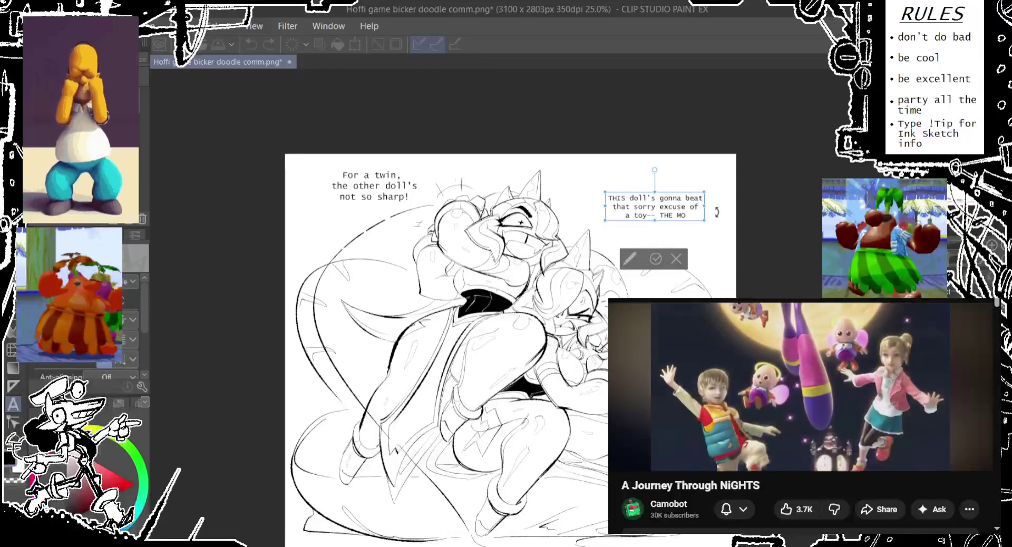
key(BackSpace)
key(BackSpace)
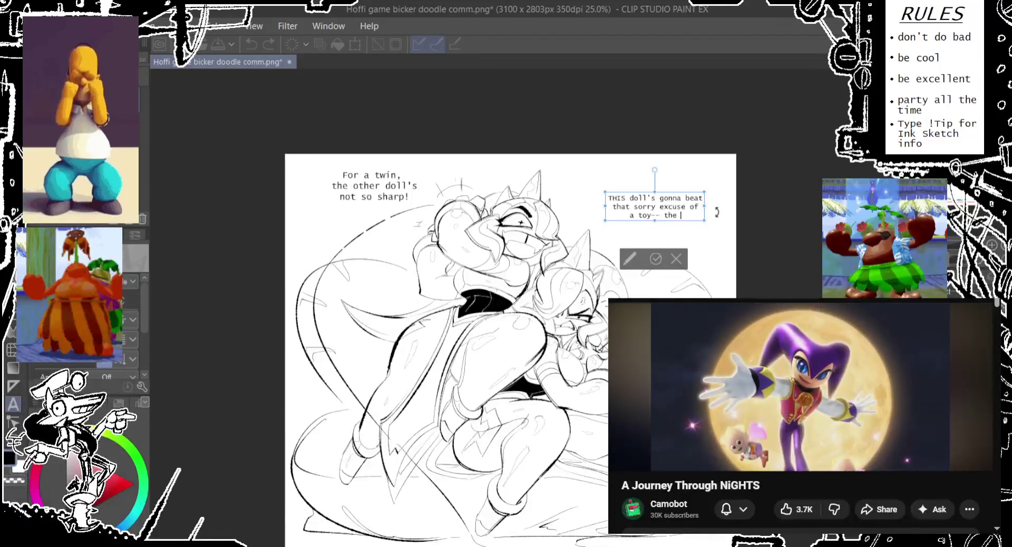
text(MOMENT!!)
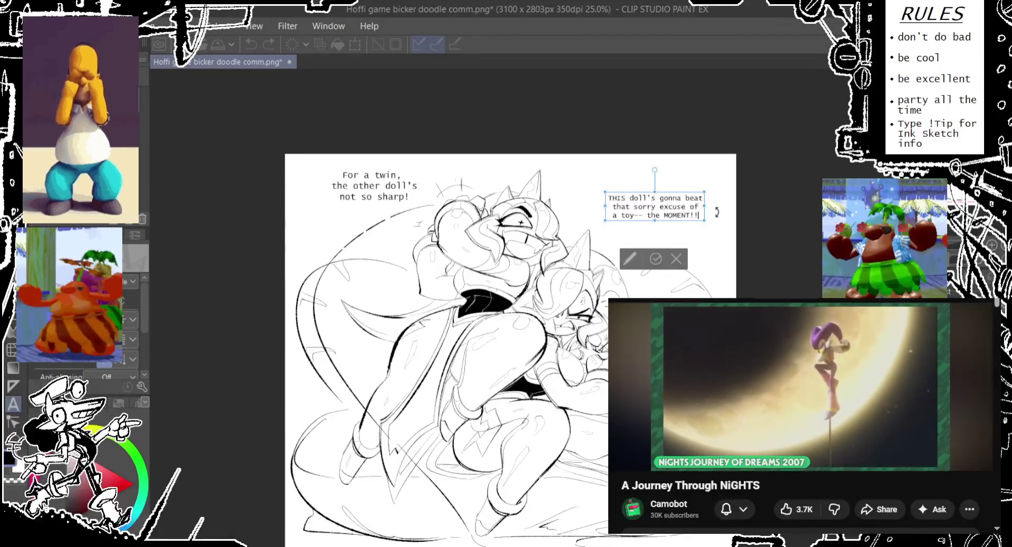
key(Return)
text(IT STARTS!! REALLY)
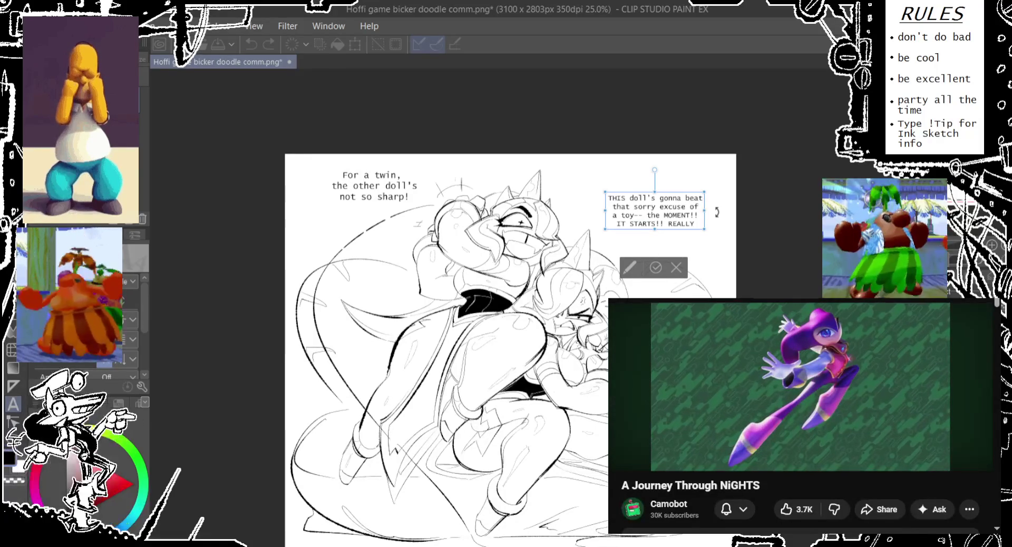
text(,)
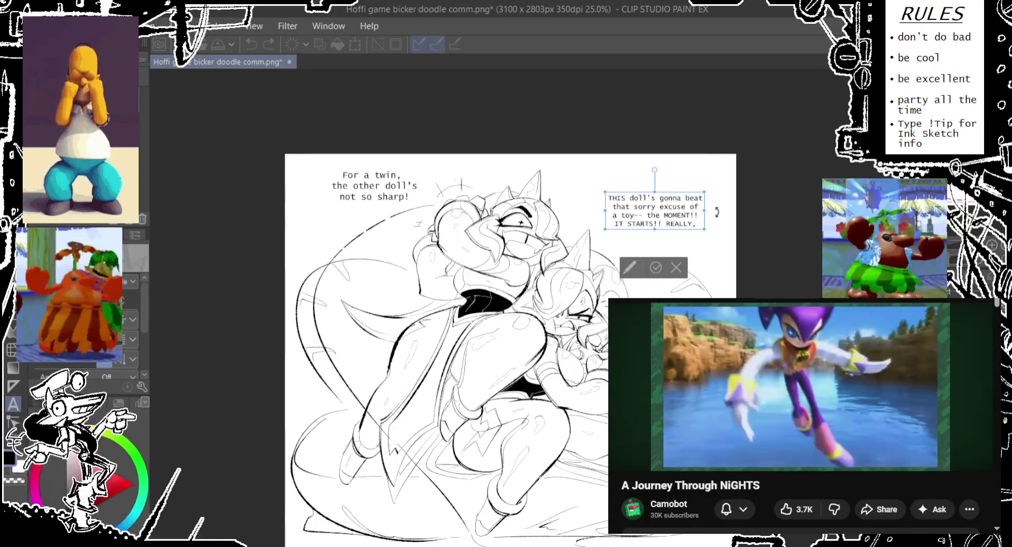
key(BackSpace)
text(.)
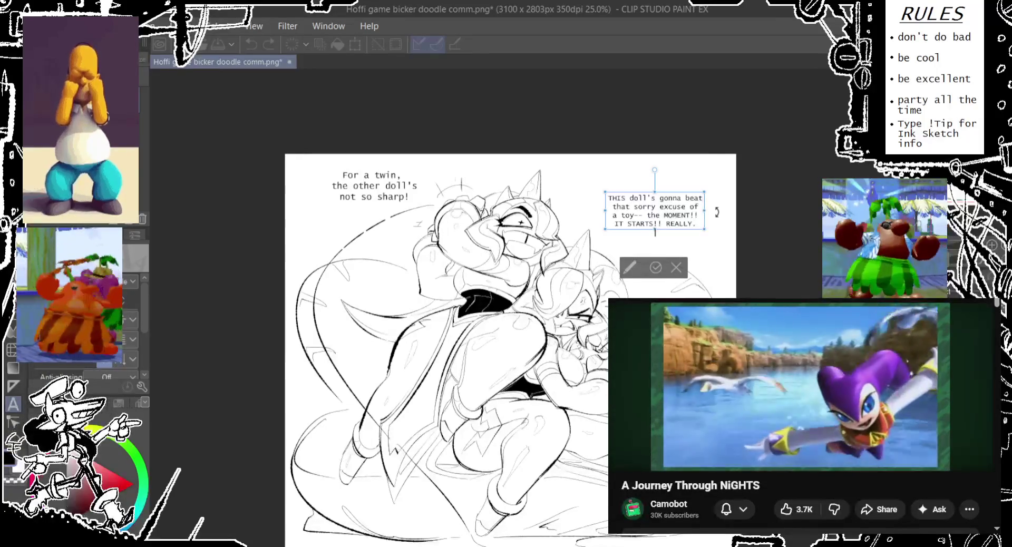
key(Return)
text(TRYING)
mouse_move(705, 239)
mouse_down()
mouse_move(693, 269)
mouse_move(720, 246)
mouse_move(690, 264)
mouse_move(714, 260)
mouse_move(702, 255)
mouse_up()
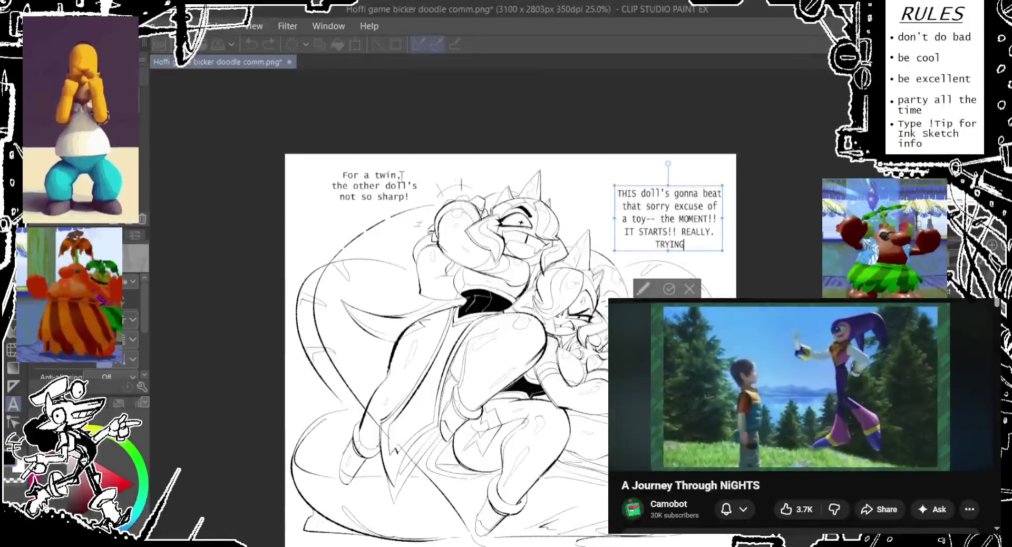
Step: Enlarge the left 'For a twin' dialogue, nudge the right dialogue slightly left, then deselect
click(349, 194)
mouse_move(327, 203)
mouse_down()
mouse_move(323, 210)
mouse_move(335, 206)
mouse_up()
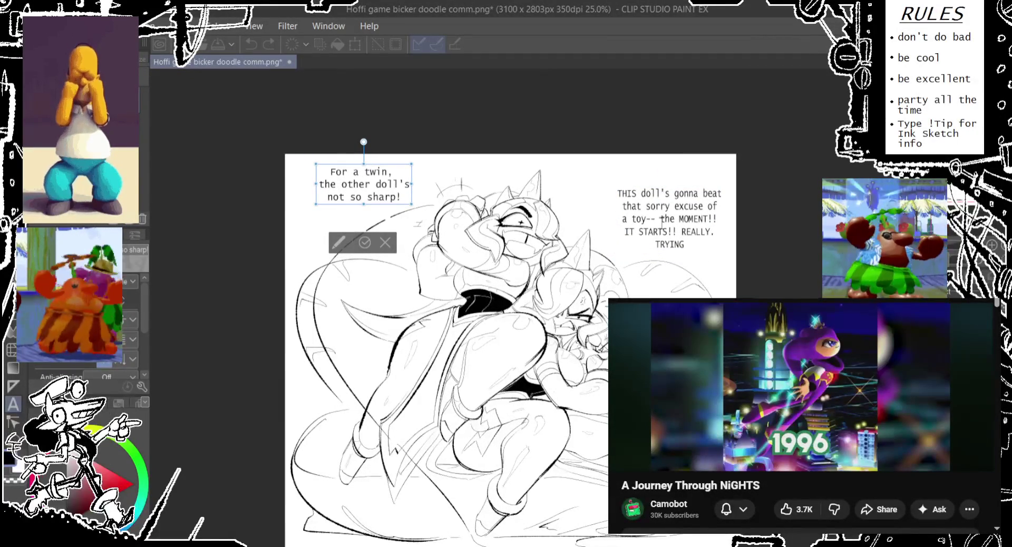
click(639, 244)
drag(641, 257, 627, 255)
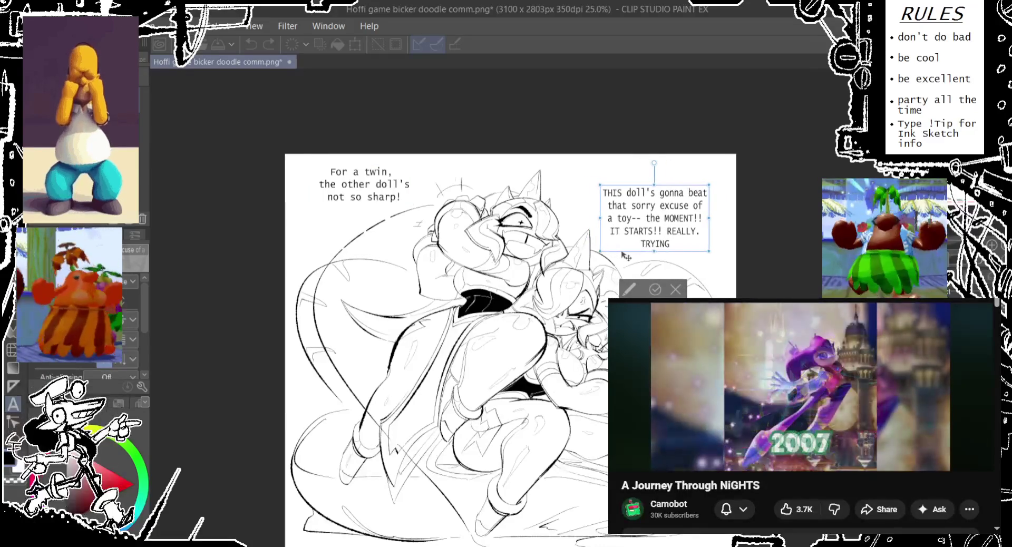
key(Escape)
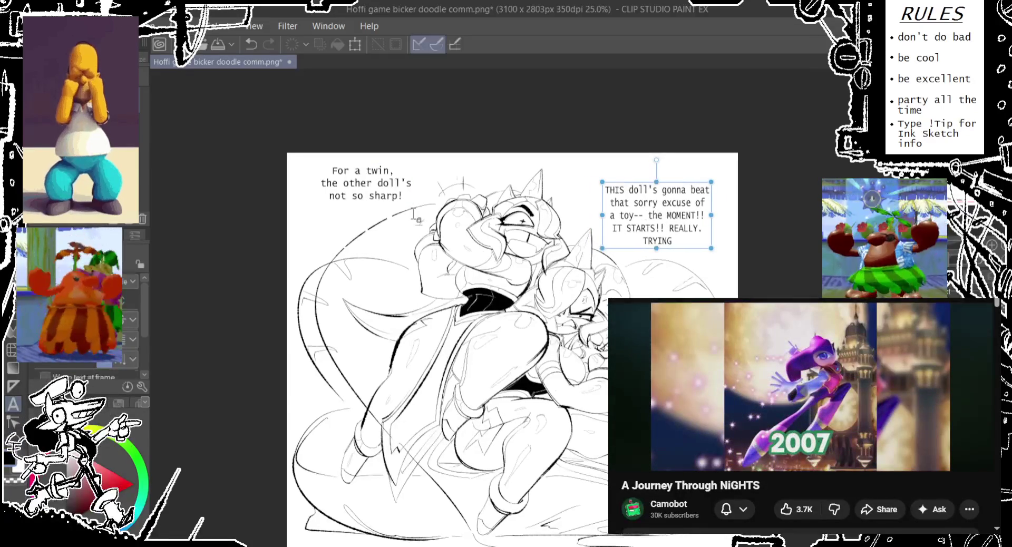
click(263, 199)
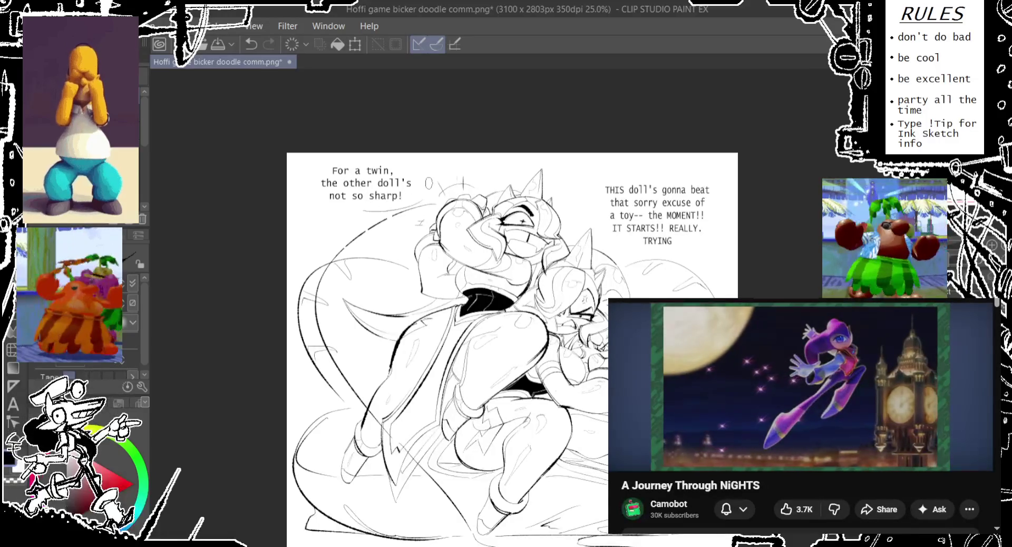
Step: Undo the stray strokes and draw a small looping speech tail beside 'sharp!'
key(ctrl+z)
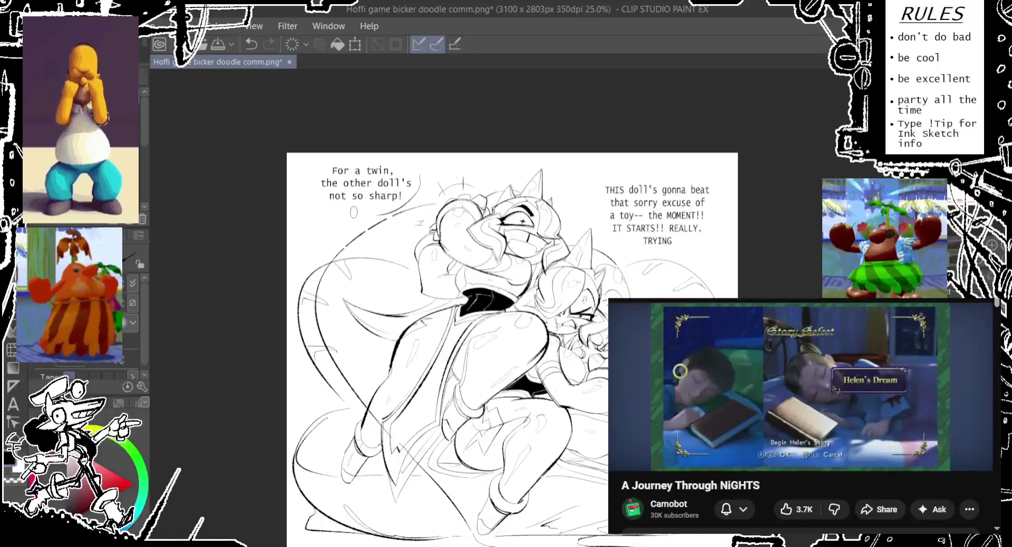
key(ctrl+z)
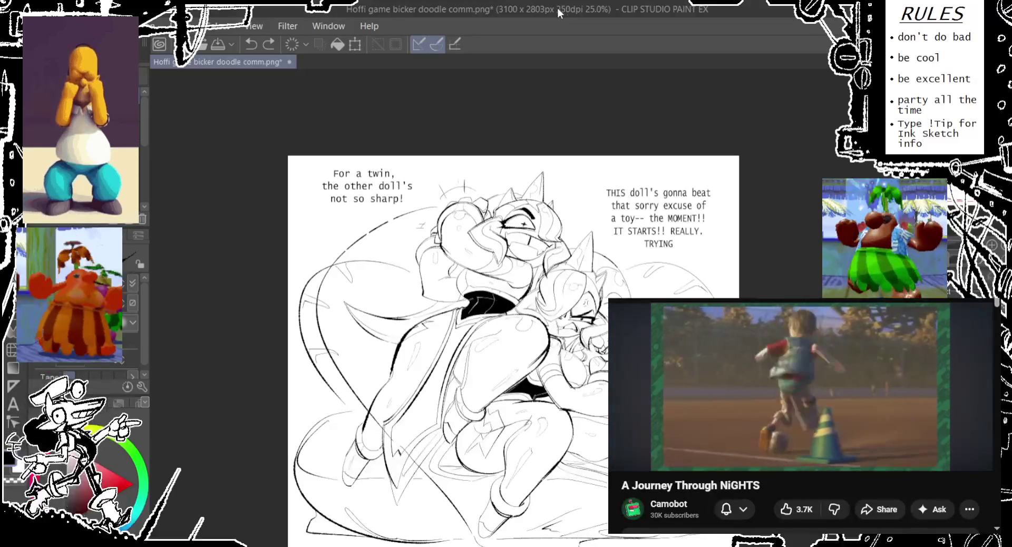
drag(509, 92, 468, 105)
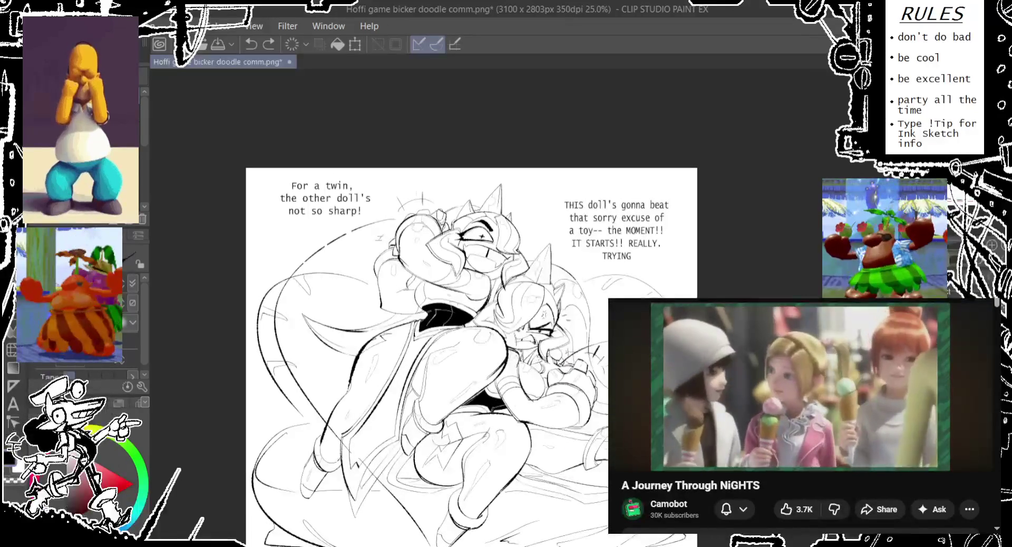
drag(381, 196, 363, 217)
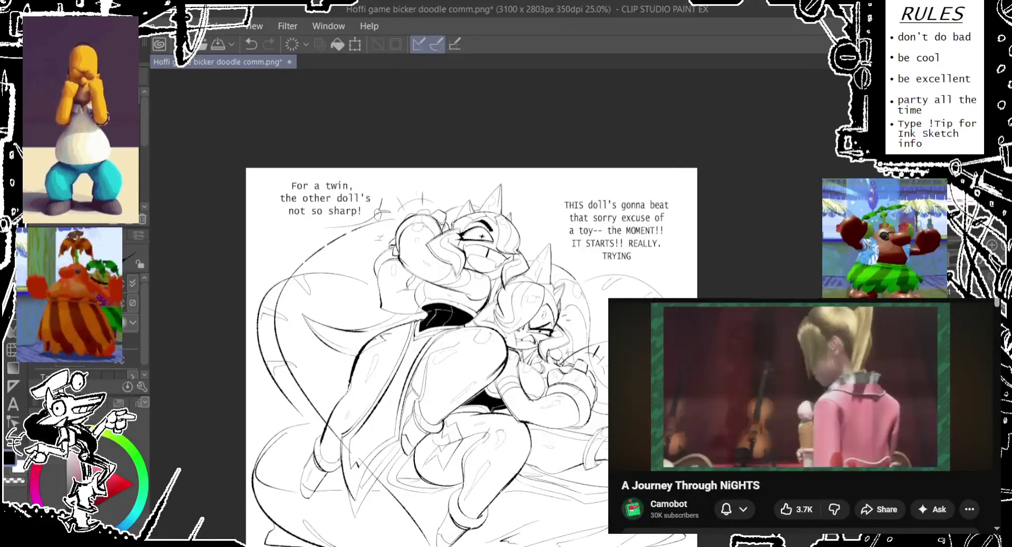
key(ctrl+z)
key(ctrl+z)
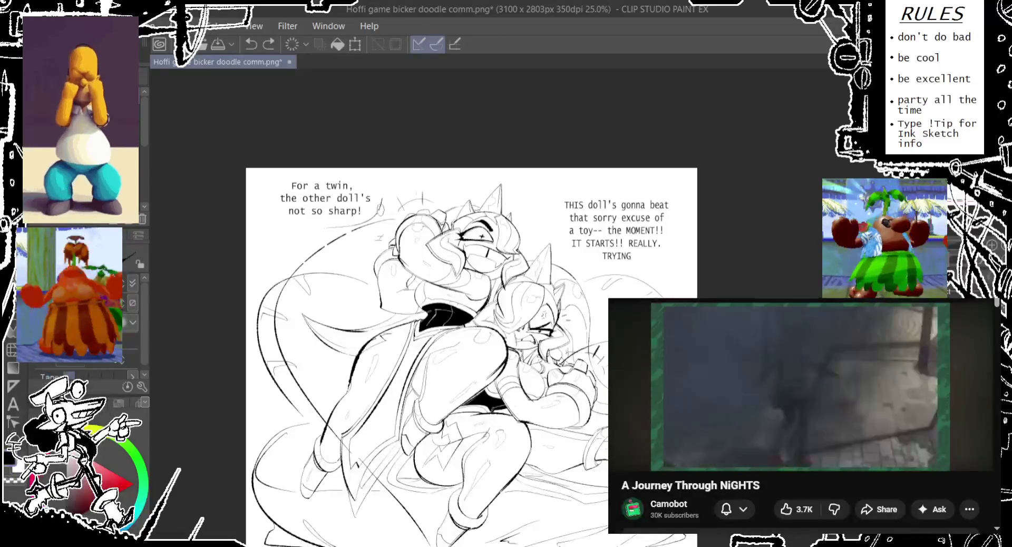
drag(392, 205, 386, 216)
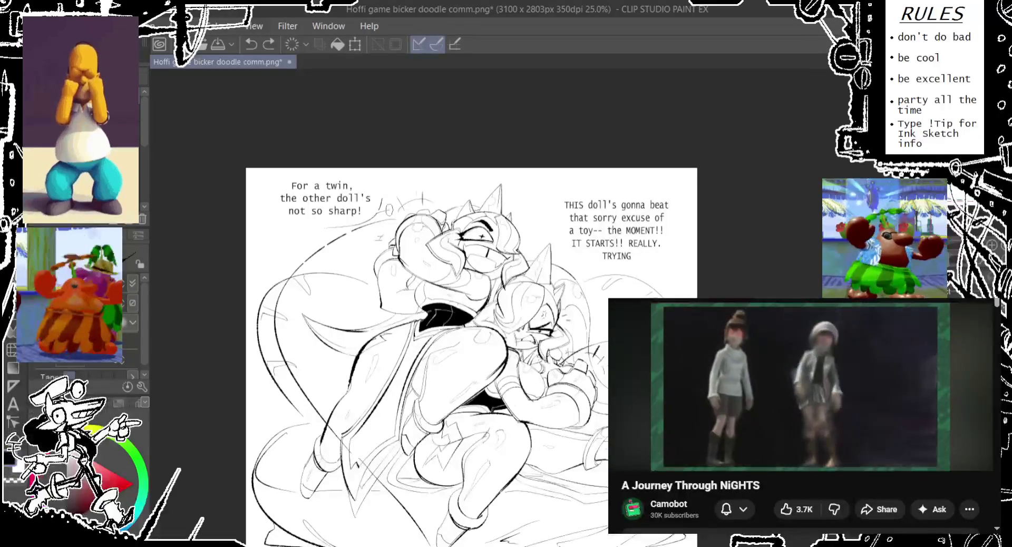
drag(622, 206, 558, 198)
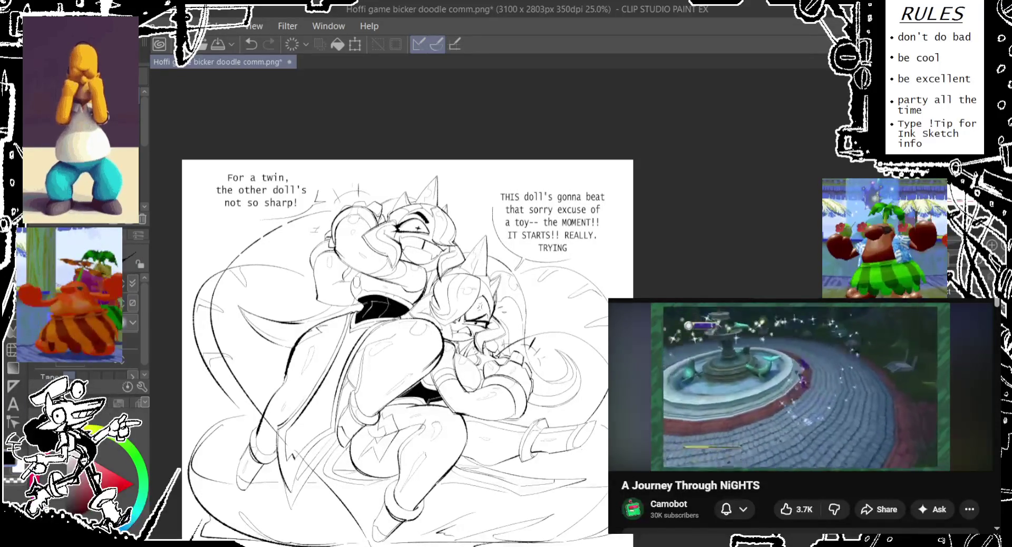
Step: Replace the right dialogue's old tail with a newly drawn one, then zoom back out to 25%
scroll(510, 286, up, 1)
scroll(509, 286, up, 1)
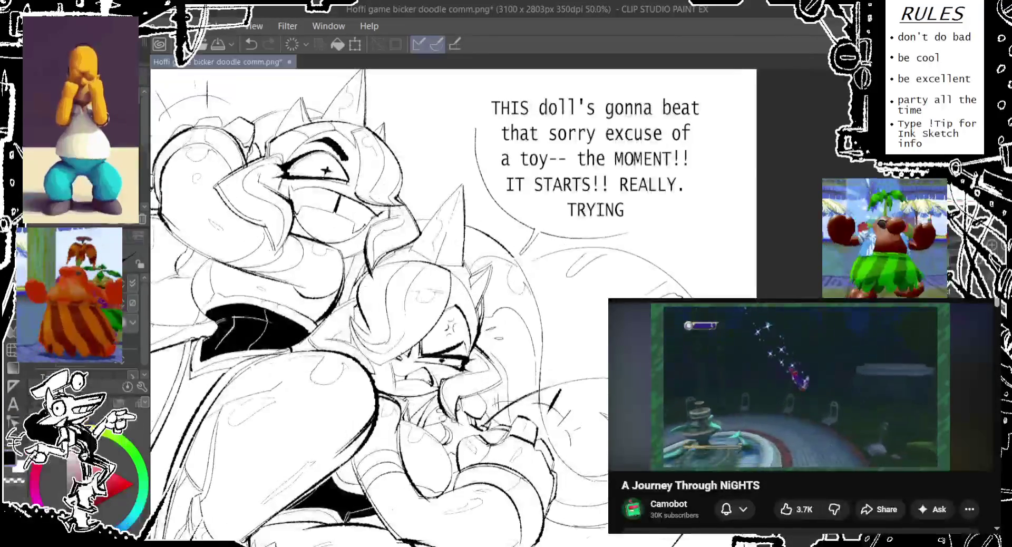
key(ctrl+z)
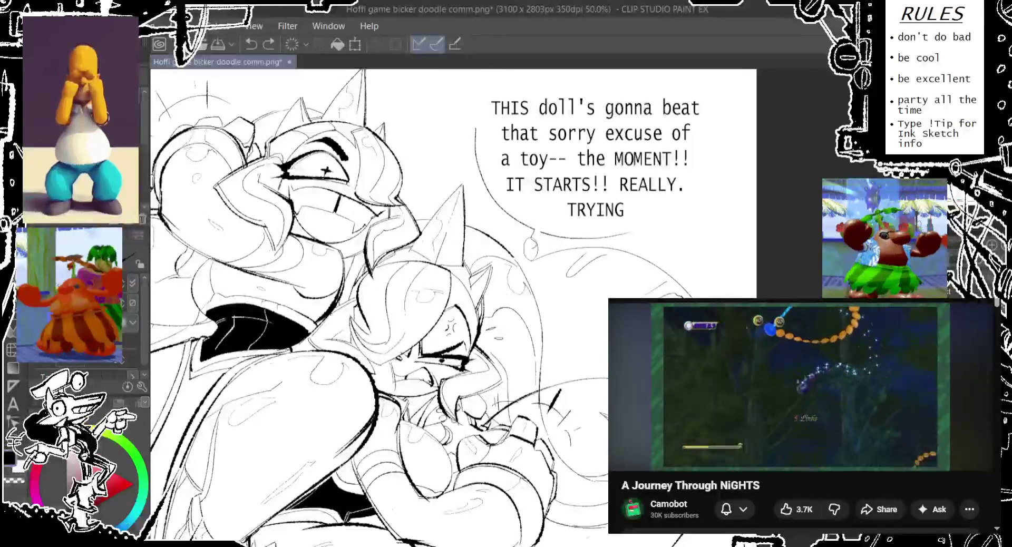
drag(529, 256, 538, 227)
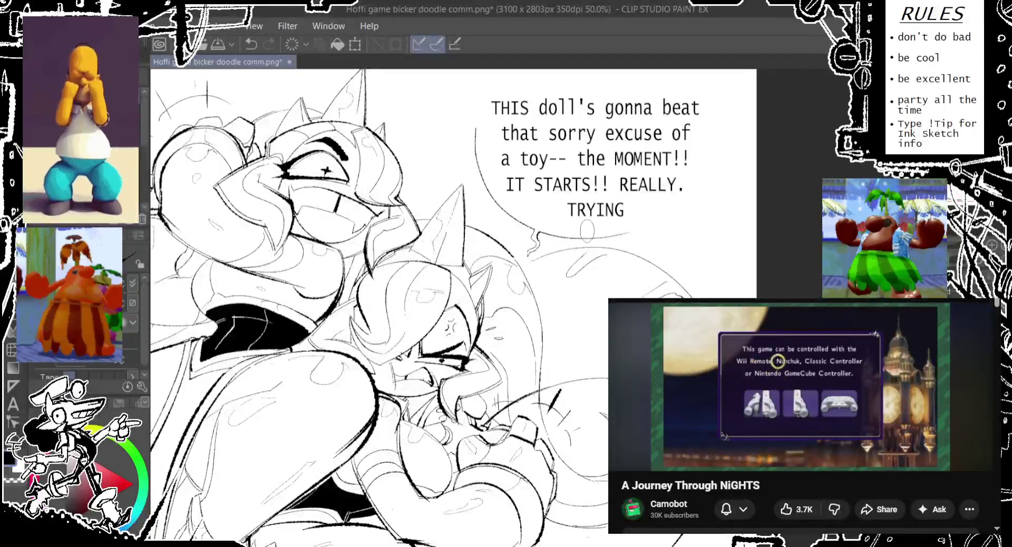
scroll(587, 230, down, 1)
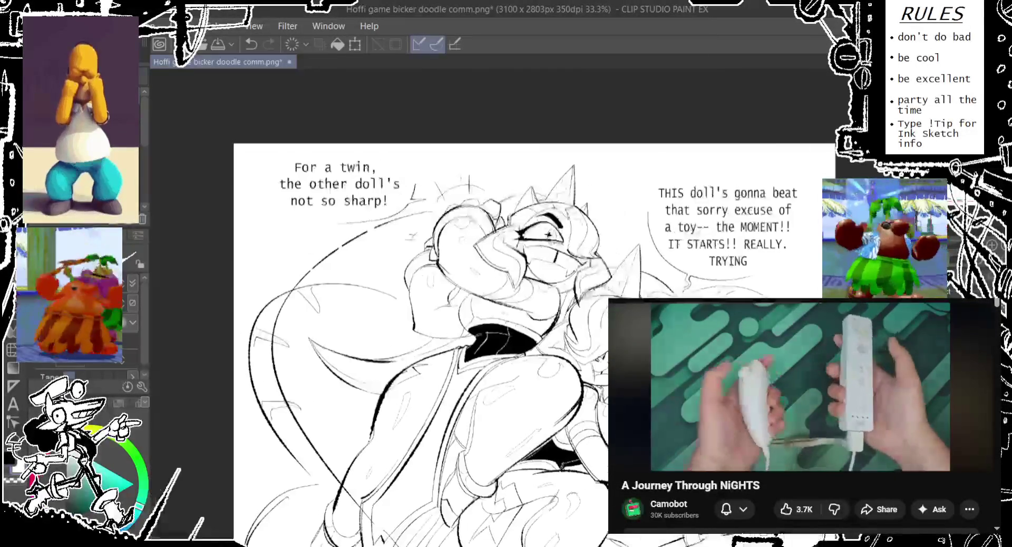
drag(421, 264, 550, 297)
scroll(474, 316, down, 1)
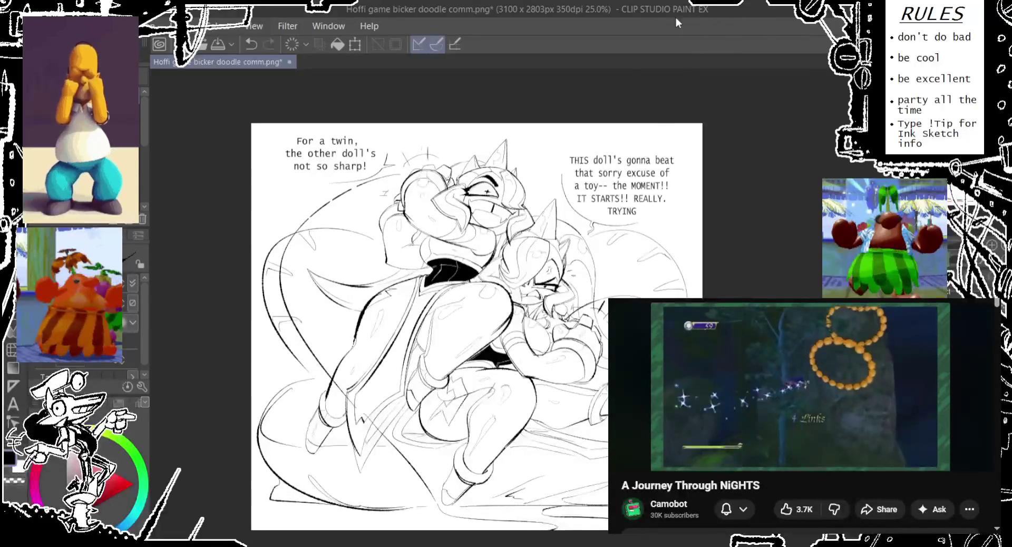
Step: Clear the selection and save the bicker doodle PNG with Ctrl+S
scroll(703, 374, down, 3)
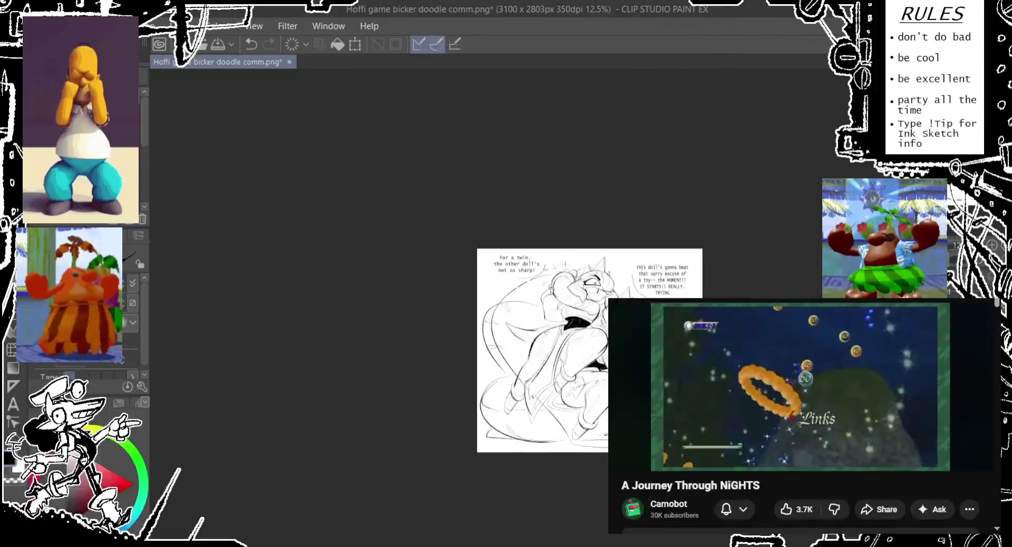
scroll(684, 372, up, 3)
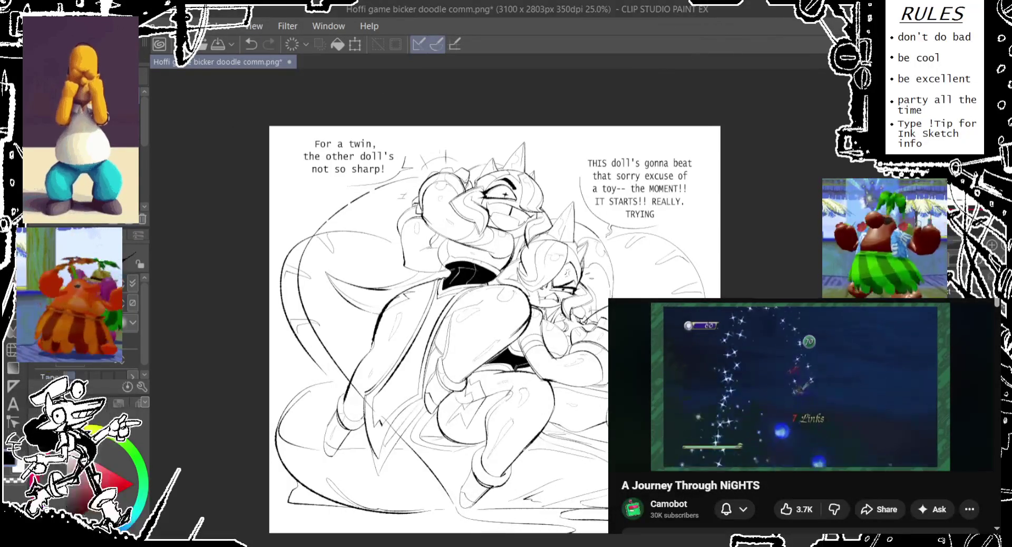
key(ctrl+d)
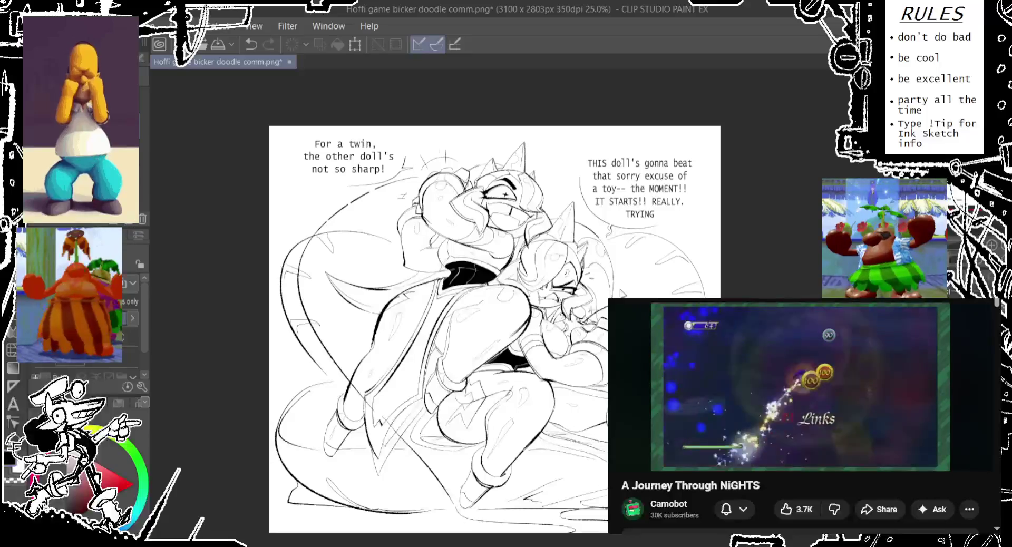
key(ctrl+z)
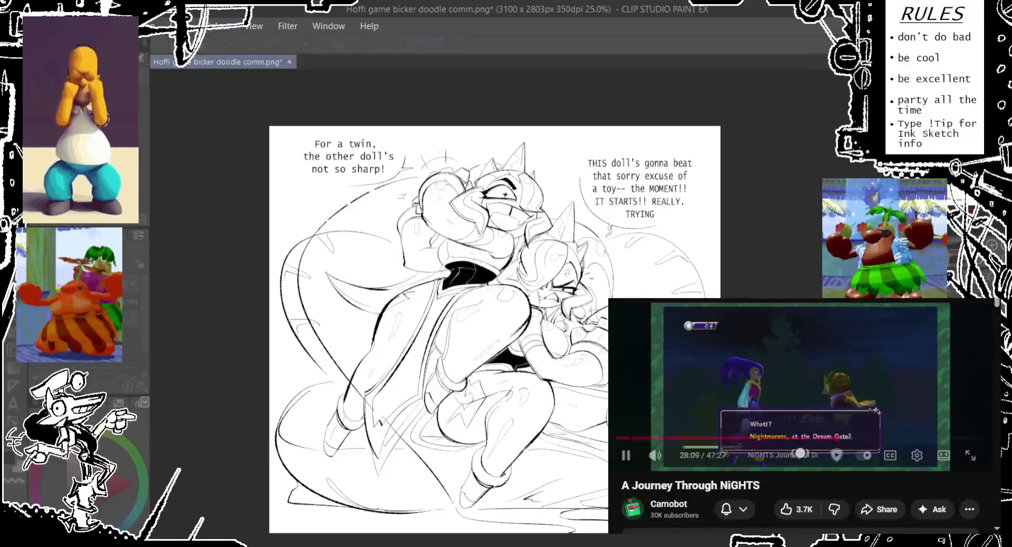
key(alt+Tab)
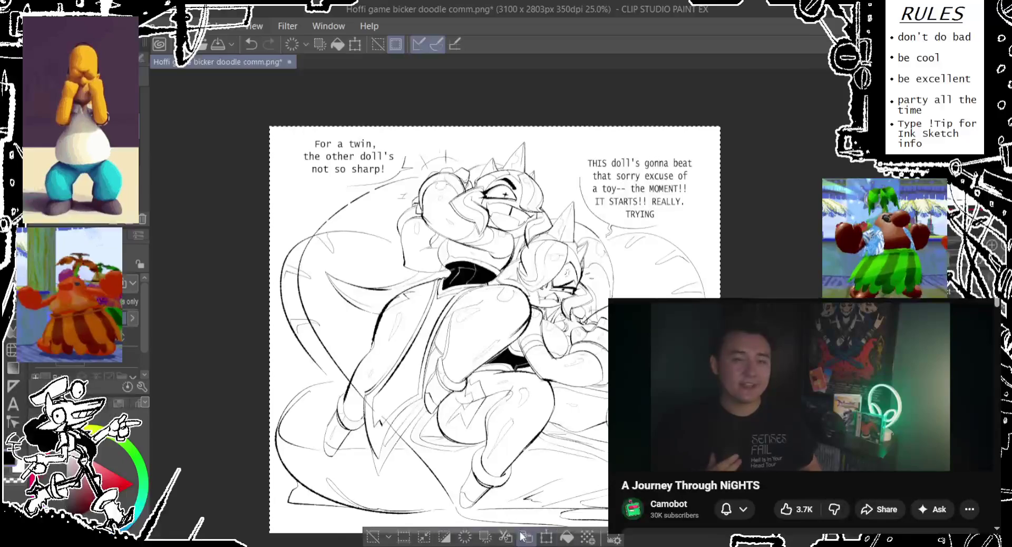
key(ctrl+d)
drag(361, 483, 353, 469)
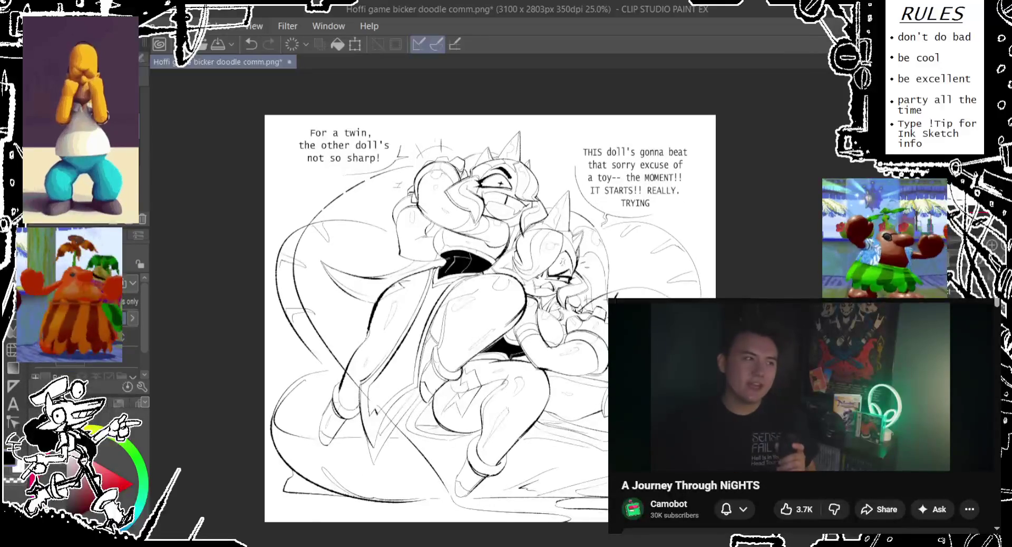
key(ctrl+s)
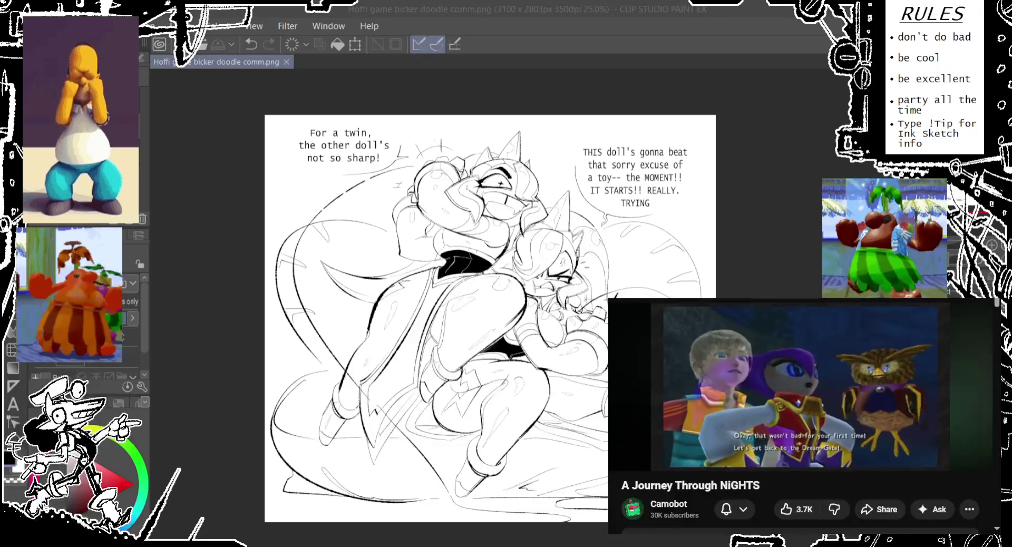
Step: Move the top band holding both dialogues slightly up and to the left
click(405, 154)
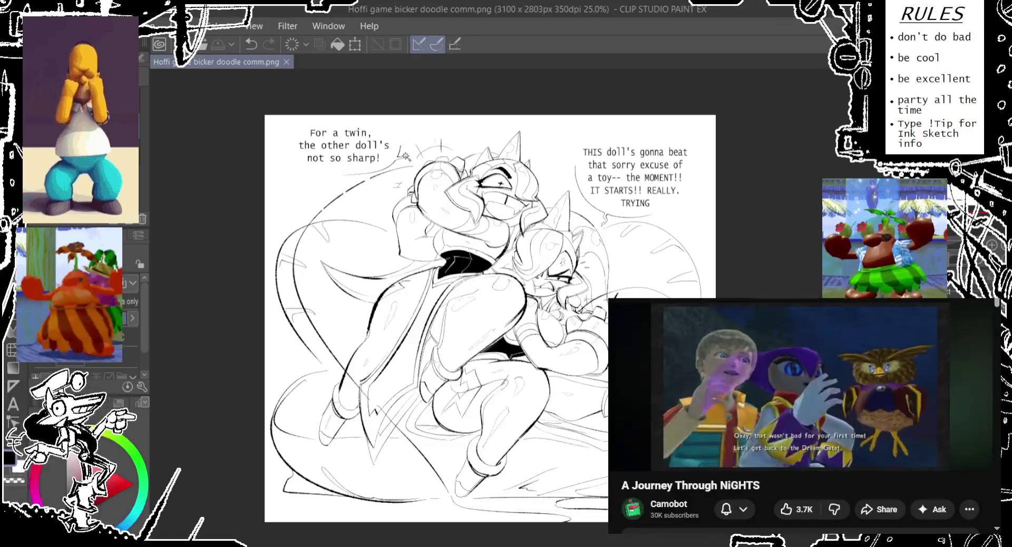
drag(405, 146, 400, 138)
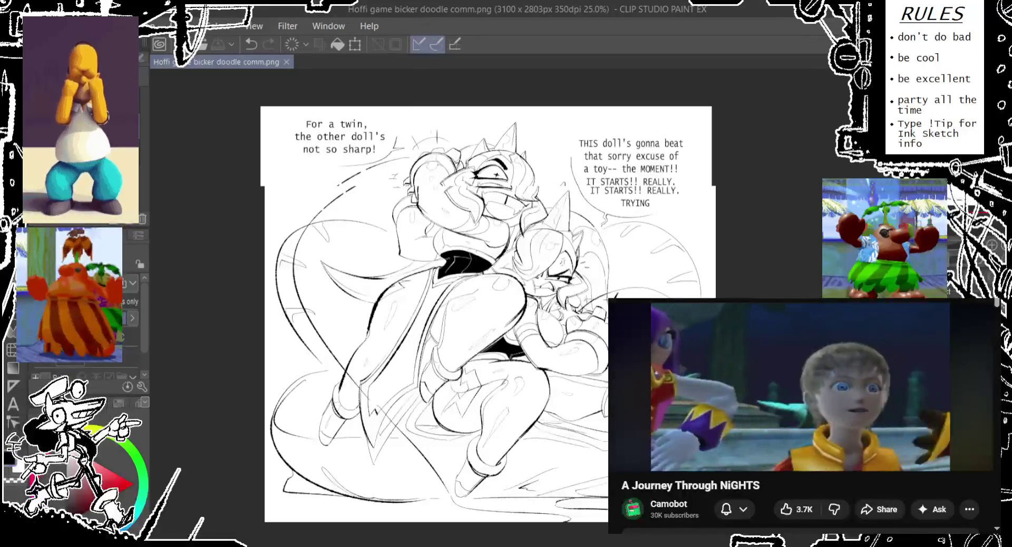
click(801, 387)
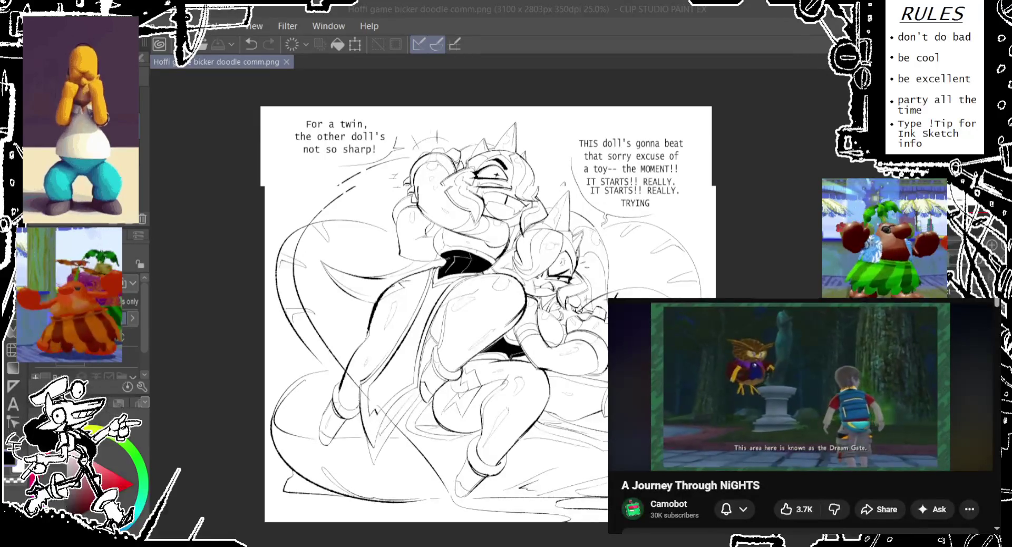